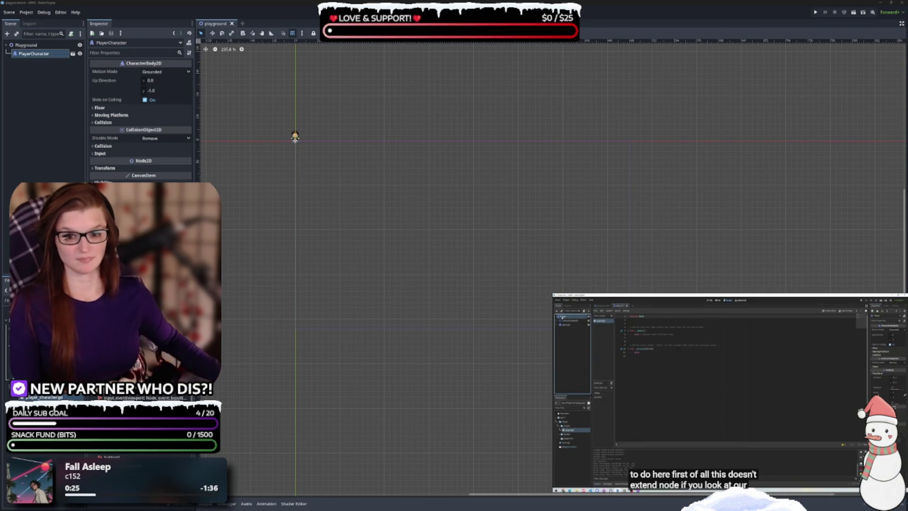
- Deselect PlayerCharacter, pan the 2D view, and open player_character.gd via its script icon
click(314, 176)
drag(314, 177, 359, 203)
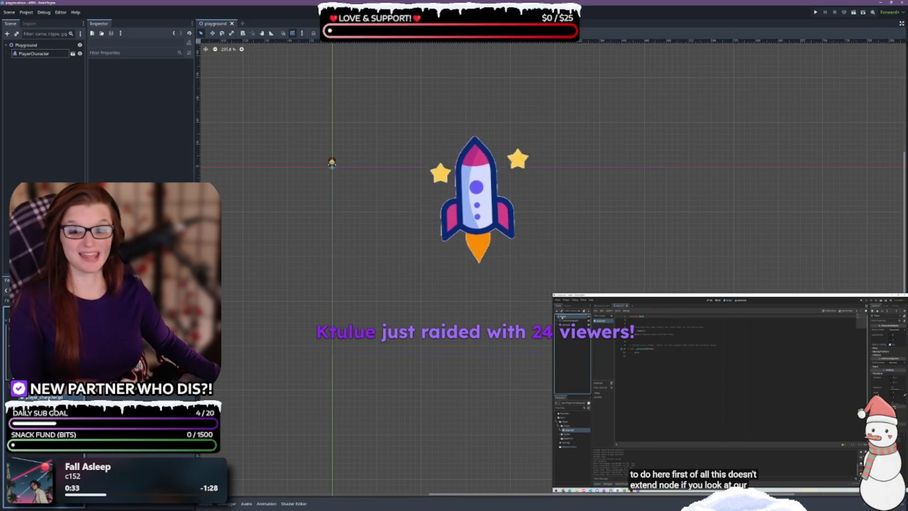
click(73, 54)
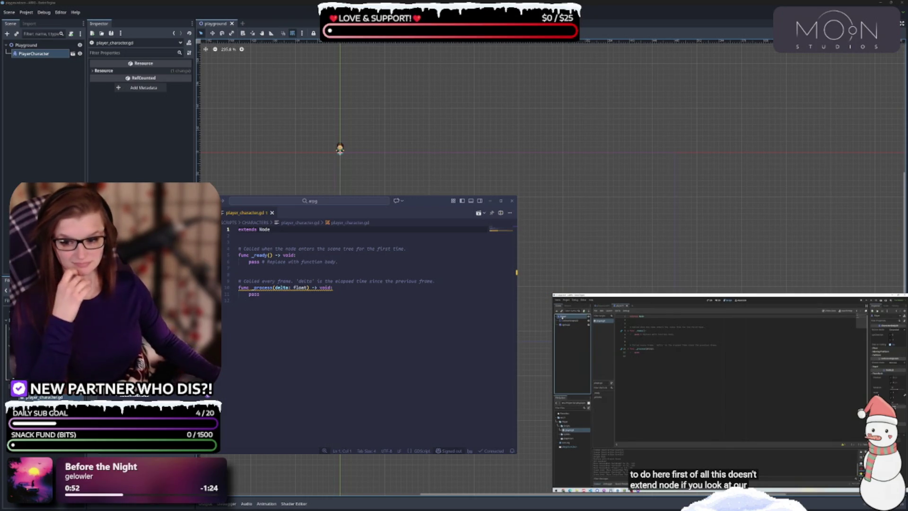
click(273, 364)
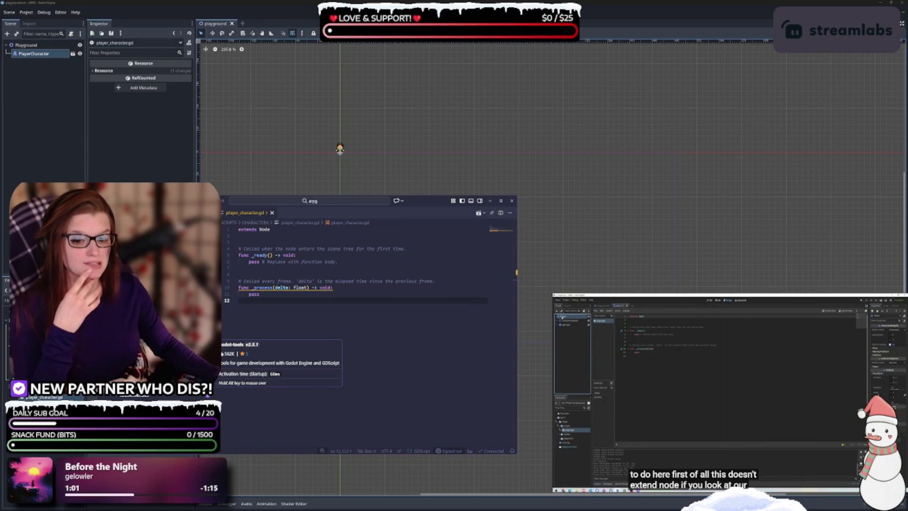
click(141, 362)
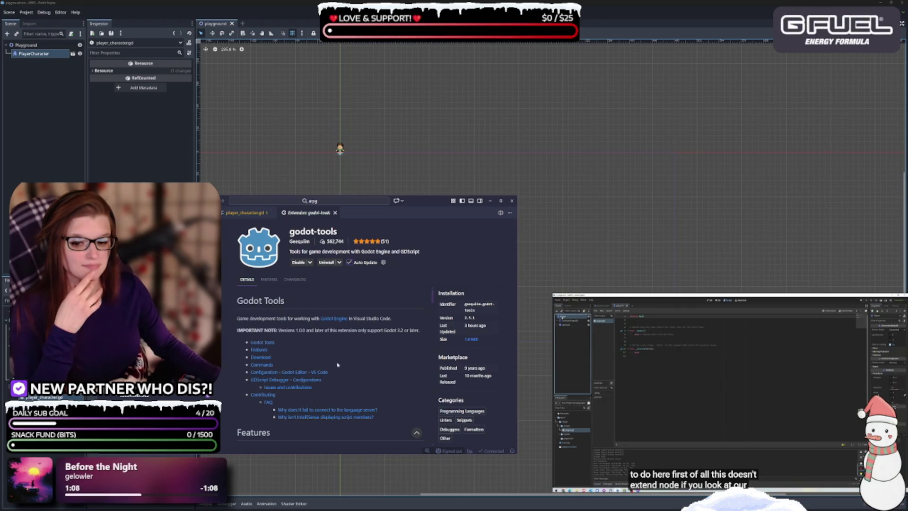
click(229, 215)
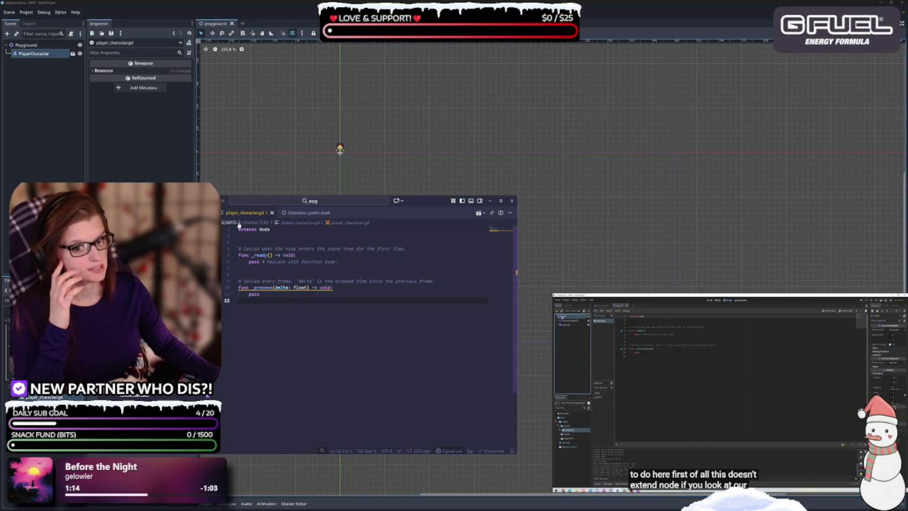
scroll(252, 323, right, 3)
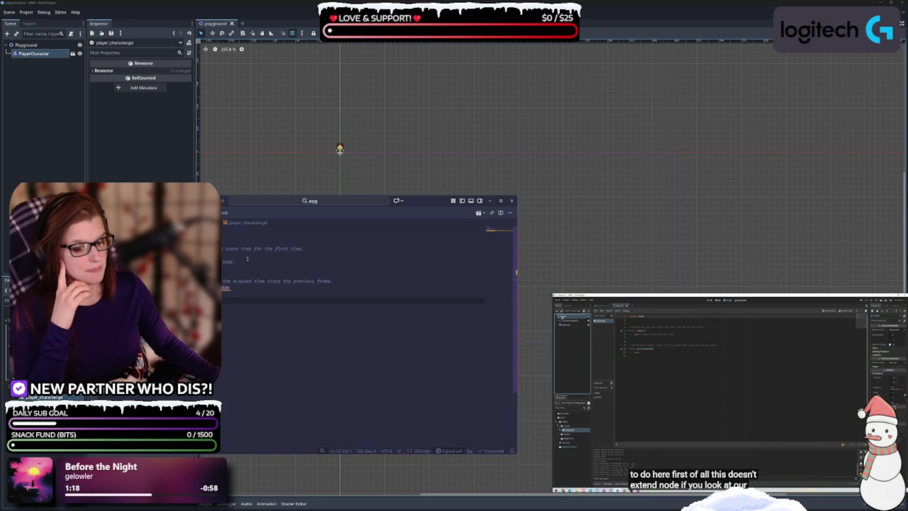
click(72, 54)
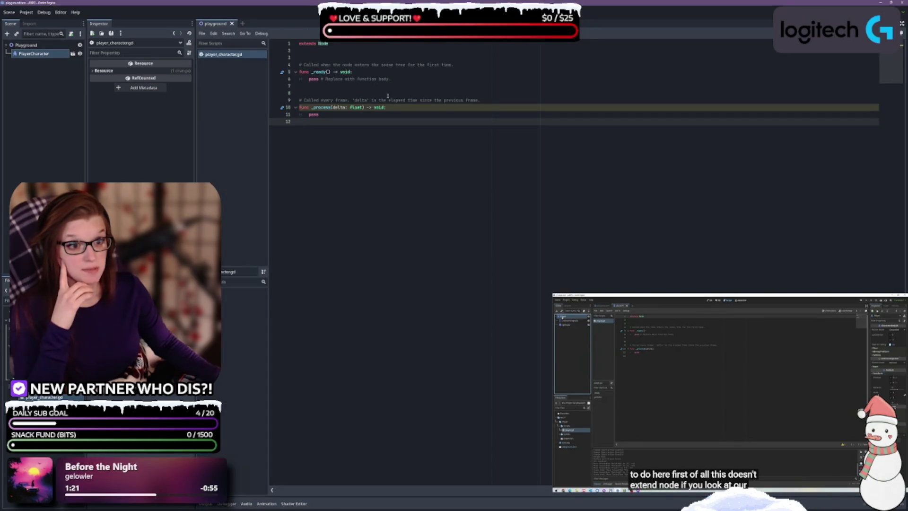
- Play and pause the reference tutorial video while following along with the script
ctrl+scroll(430, 175, up, 2)
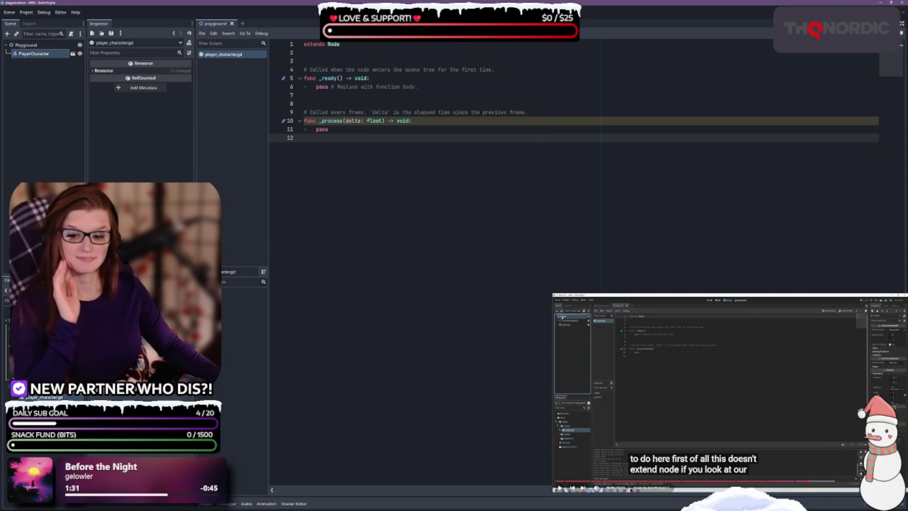
click(756, 413)
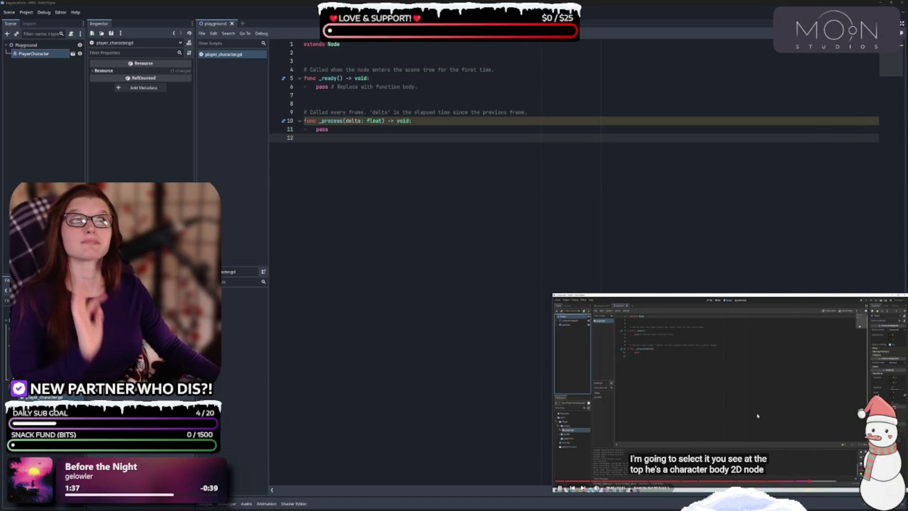
click(755, 414)
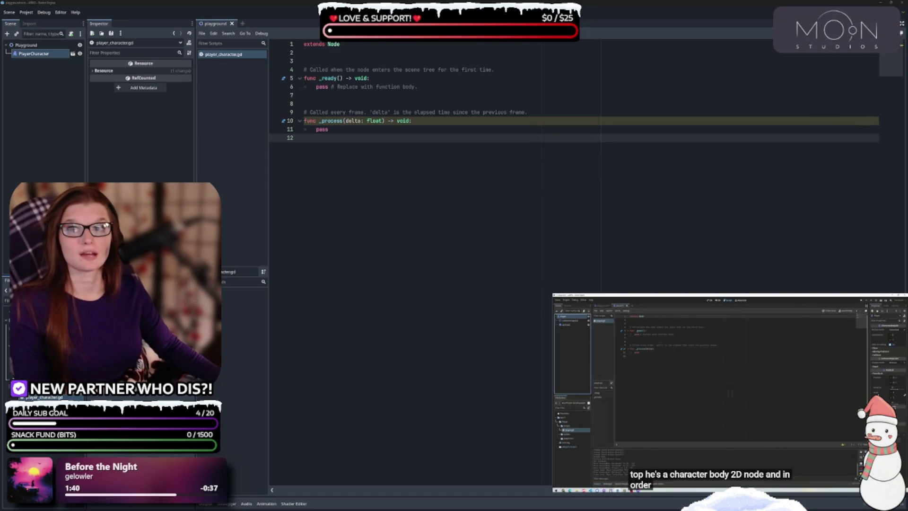
key(space)
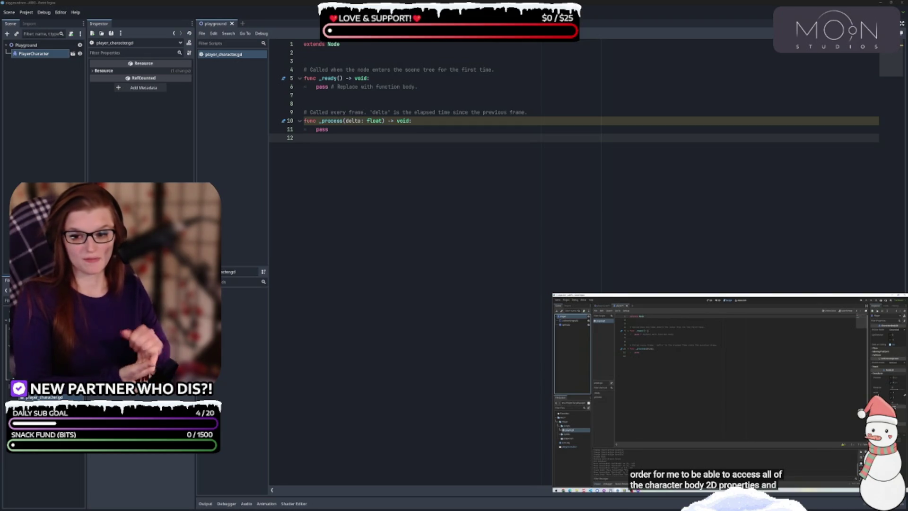
click(729, 385)
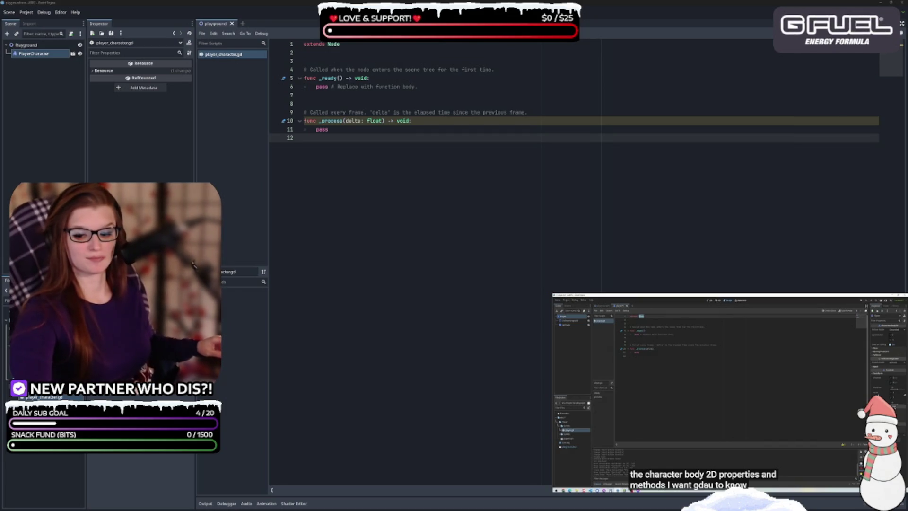
mouse_move(730, 338)
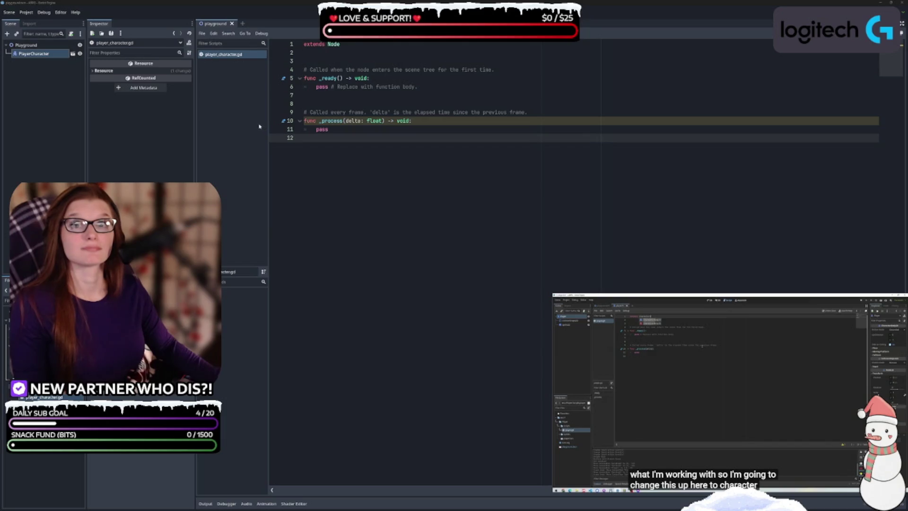
click(778, 381)
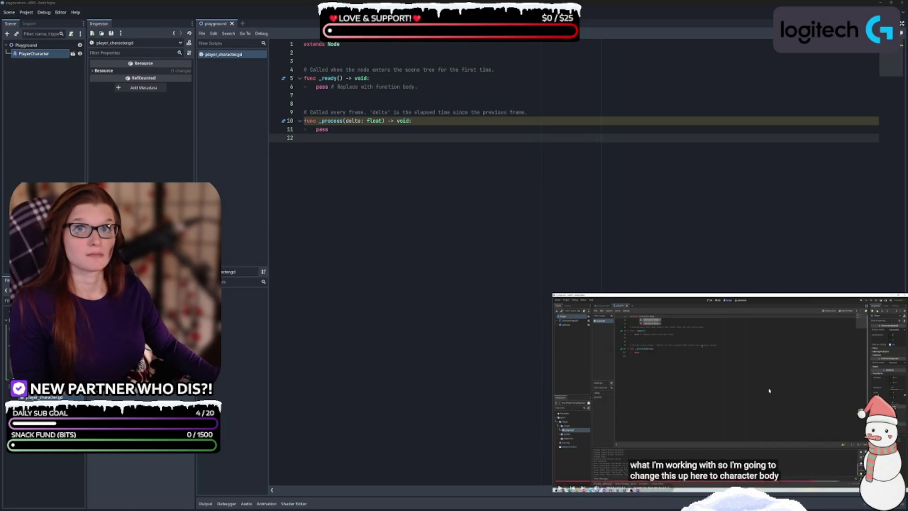
click(752, 367)
click(711, 392)
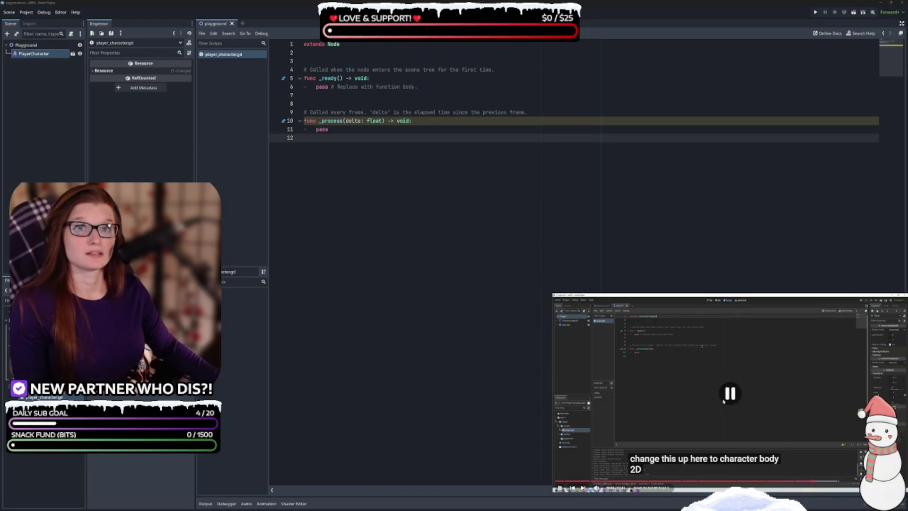
- Change line 1 to extend CharacterBody2D instead of Node
click(333, 44)
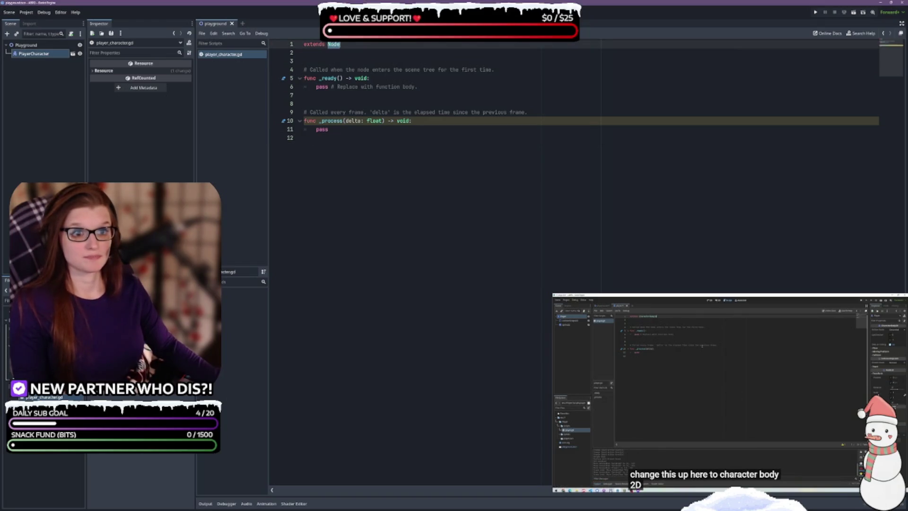
text(Character)
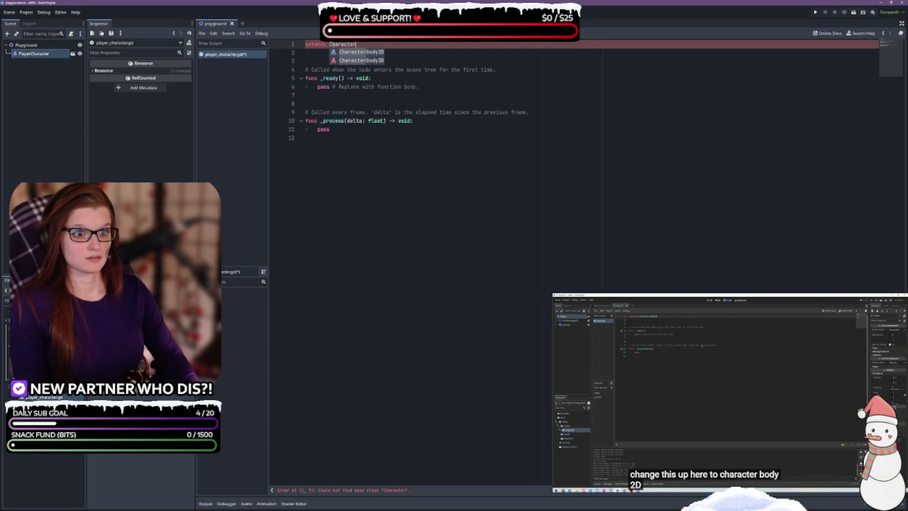
key(Return)
click(414, 120)
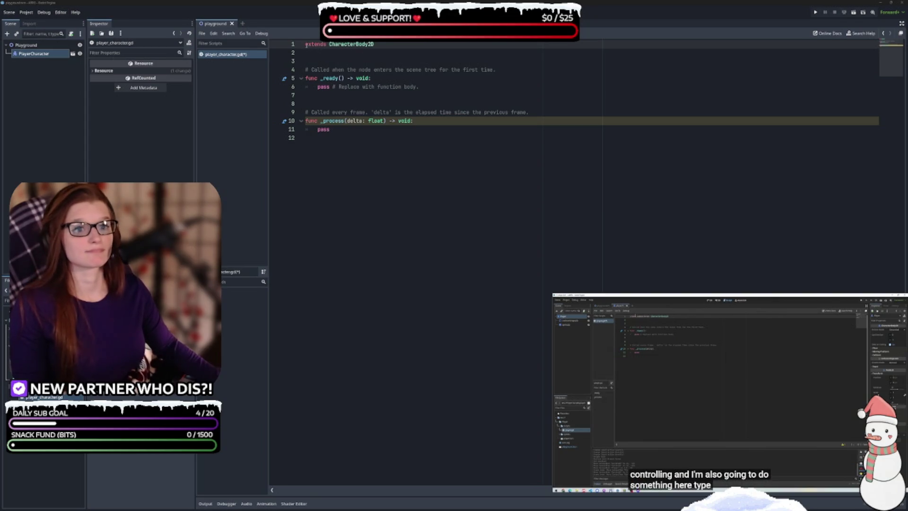
- Add class_name PlayerCharacter before extends on line 1 and save the script
text(class_n)
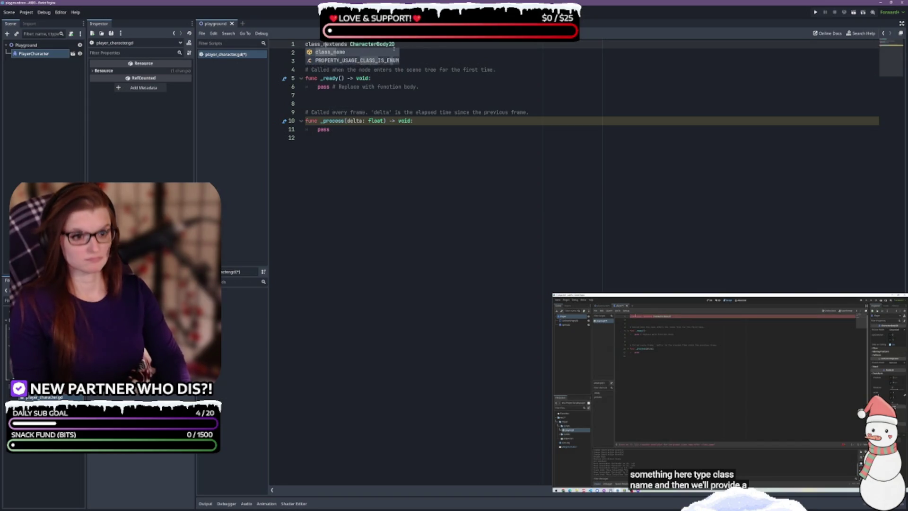
key(Return)
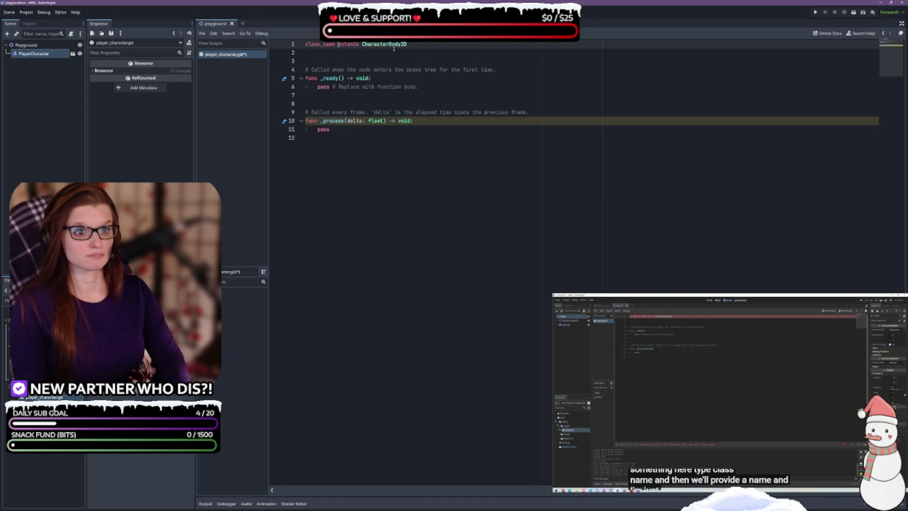
text(Player)
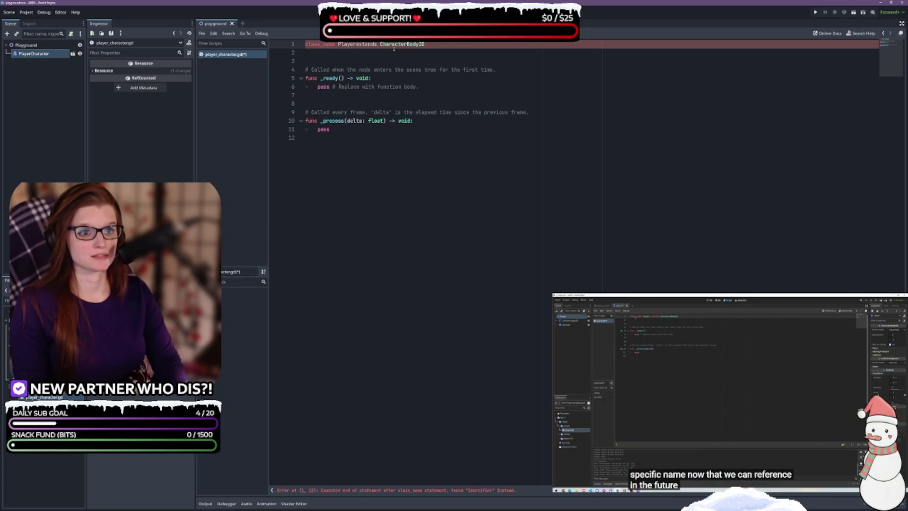
text(Character)
key(ctrl+s)
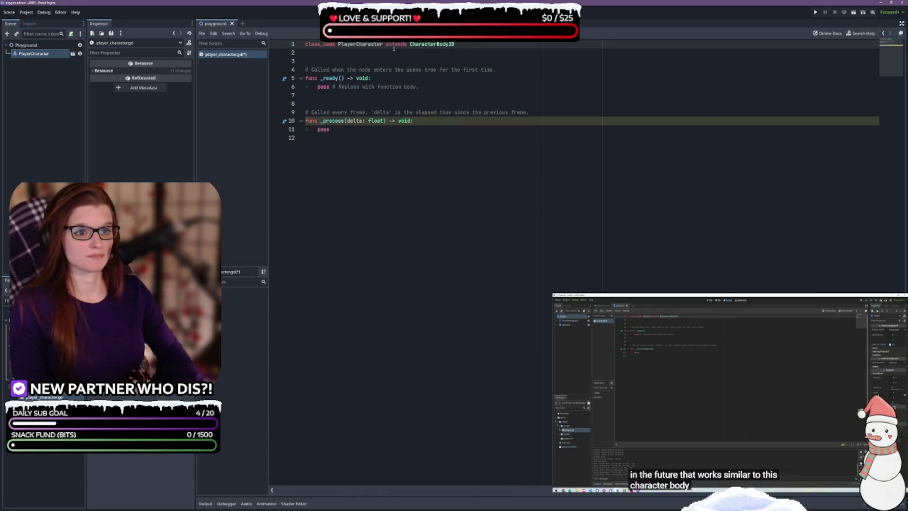
click(351, 129)
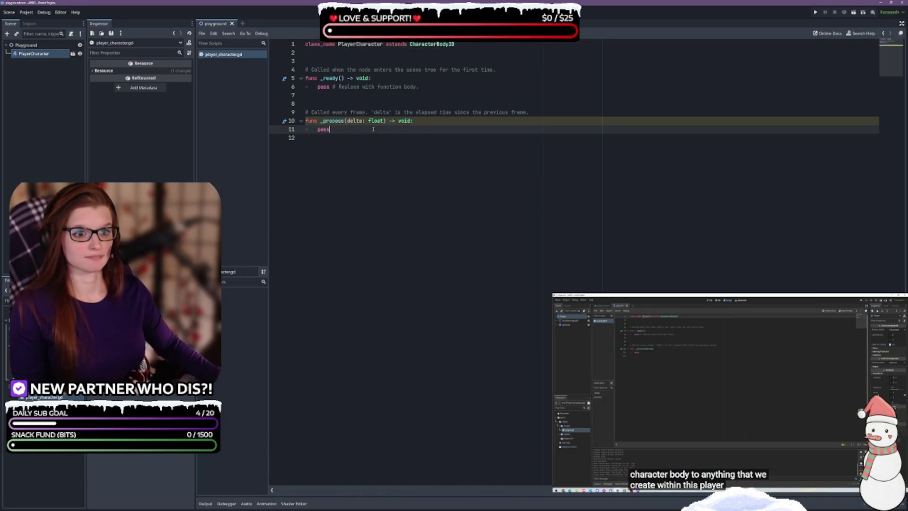
- In Editor Settings > Dotnet > Editor, revert Custom Exec Path Args and External Editor to defaults
click(60, 13)
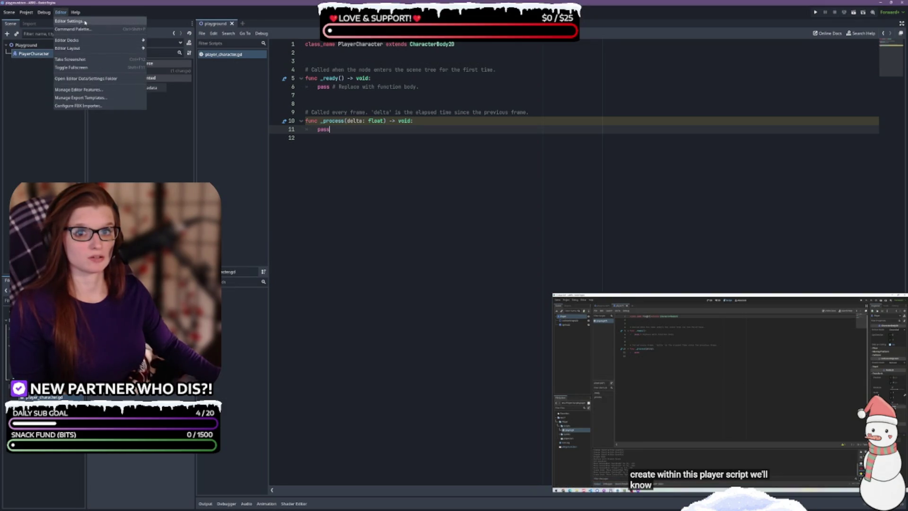
click(85, 22)
scroll(331, 293, down, 10)
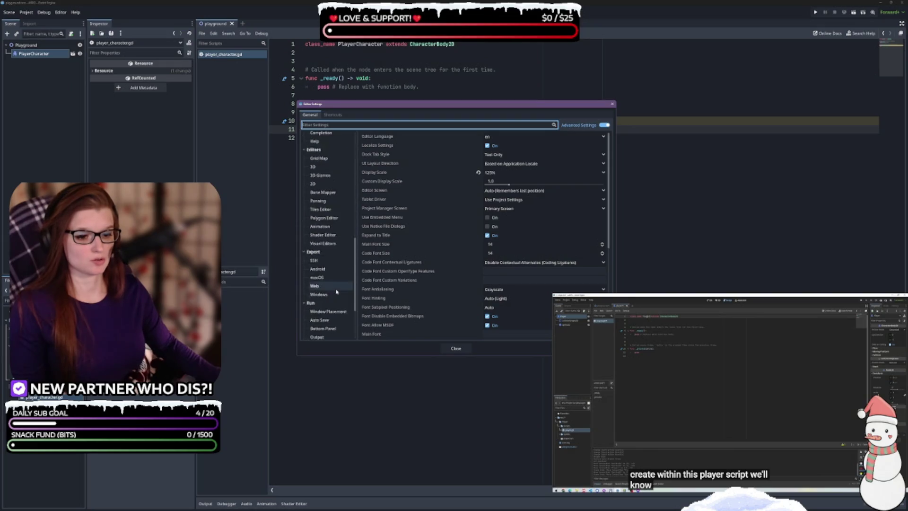
click(321, 325)
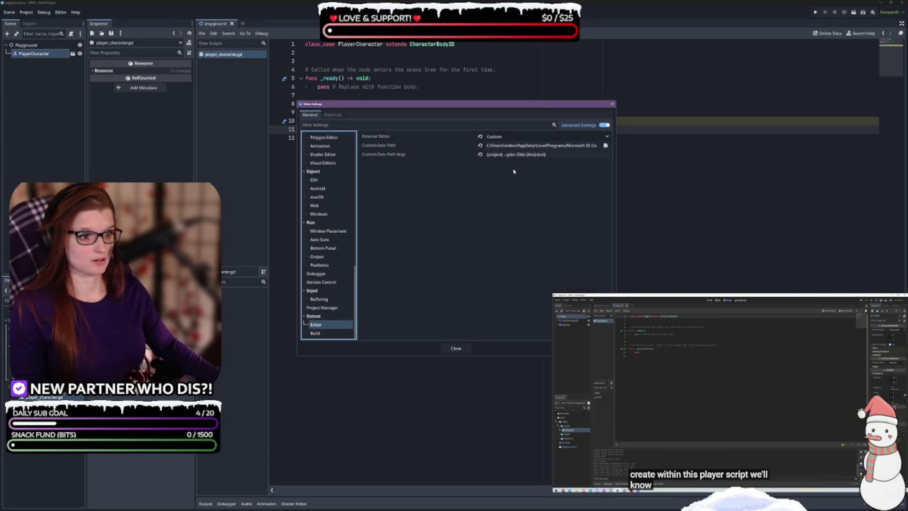
click(480, 155)
click(479, 137)
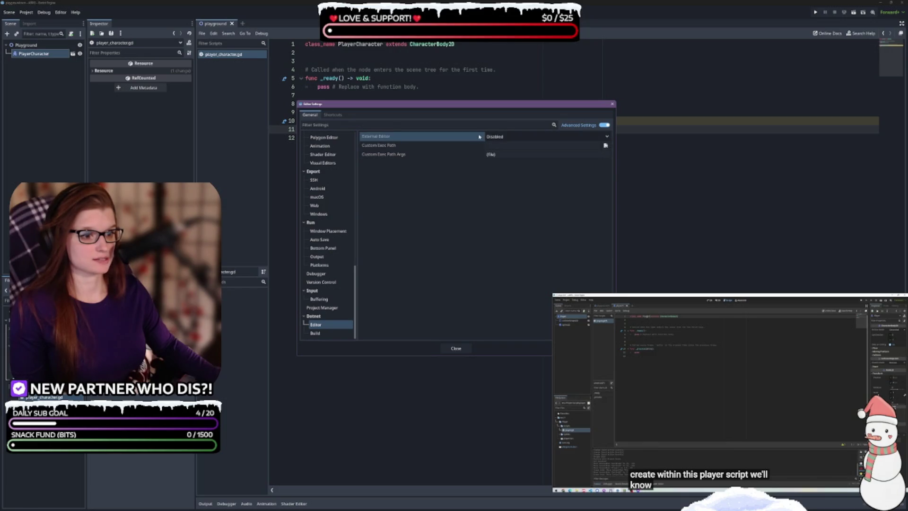
click(456, 348)
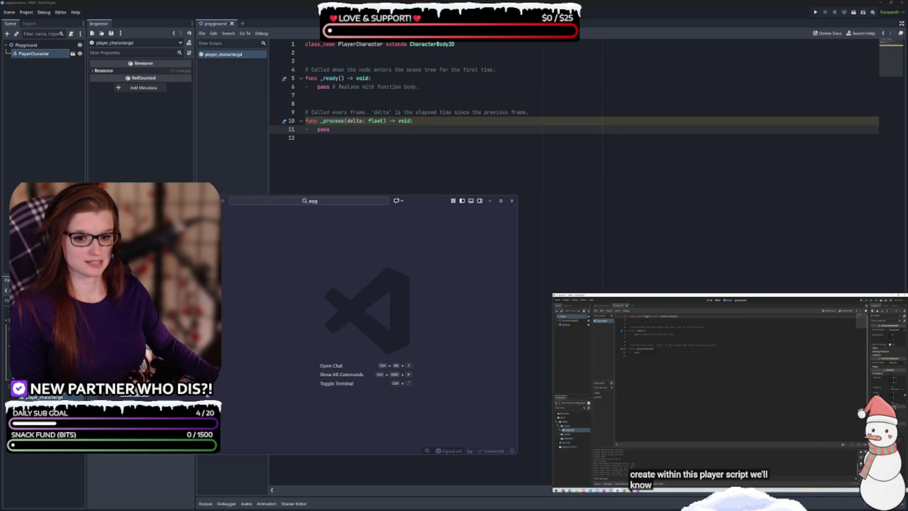
- Disable the godot-tools, Godot Files and GitHub Copilot Chat extensions in VS Code
click(310, 263)
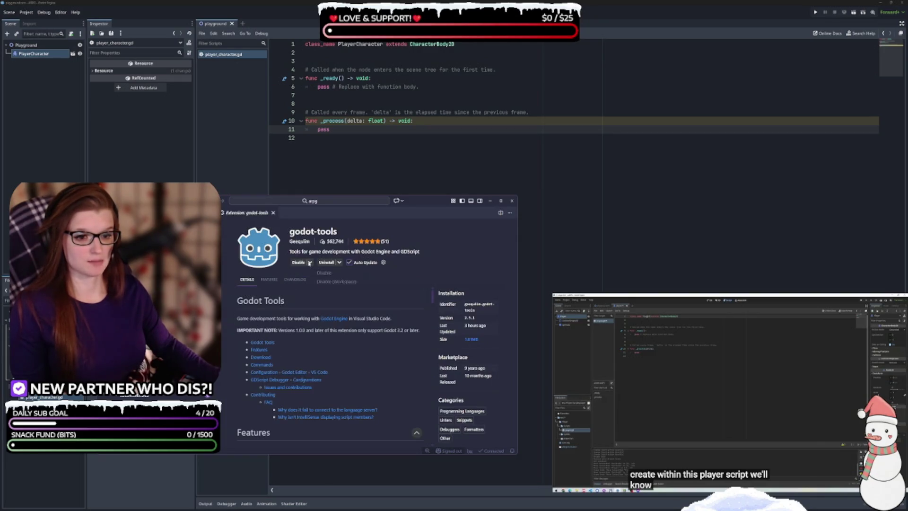
click(335, 281)
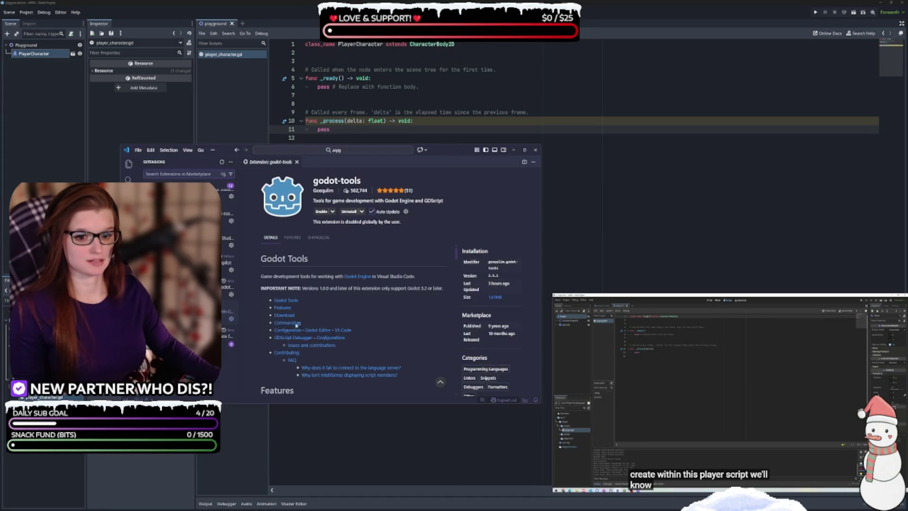
mouse_move(180, 284)
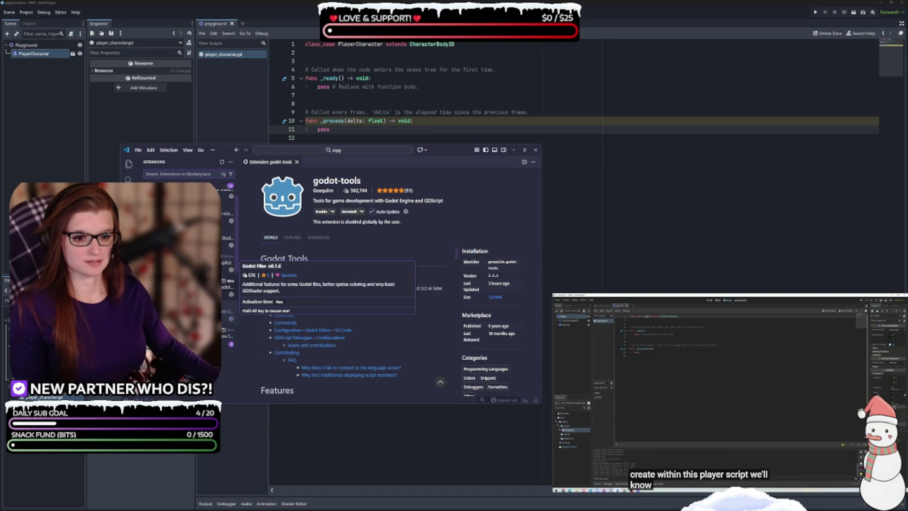
click(180, 286)
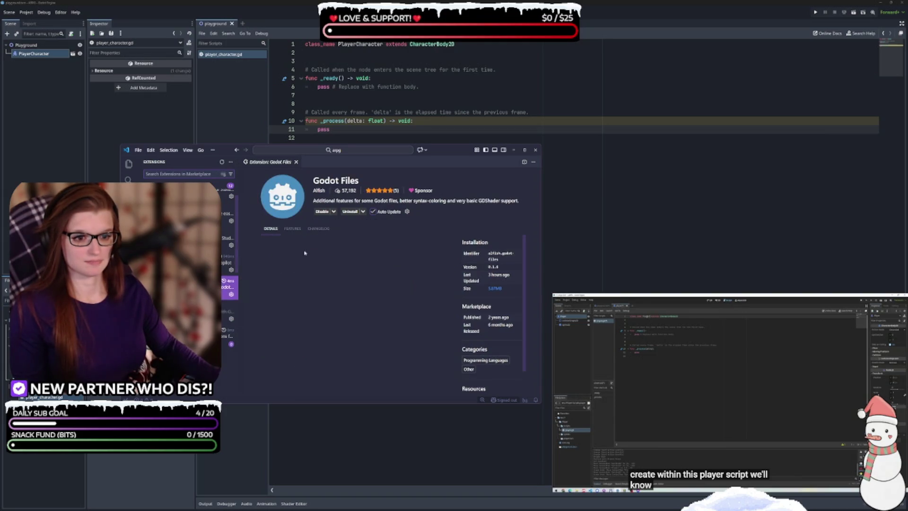
scroll(344, 294, up, 3)
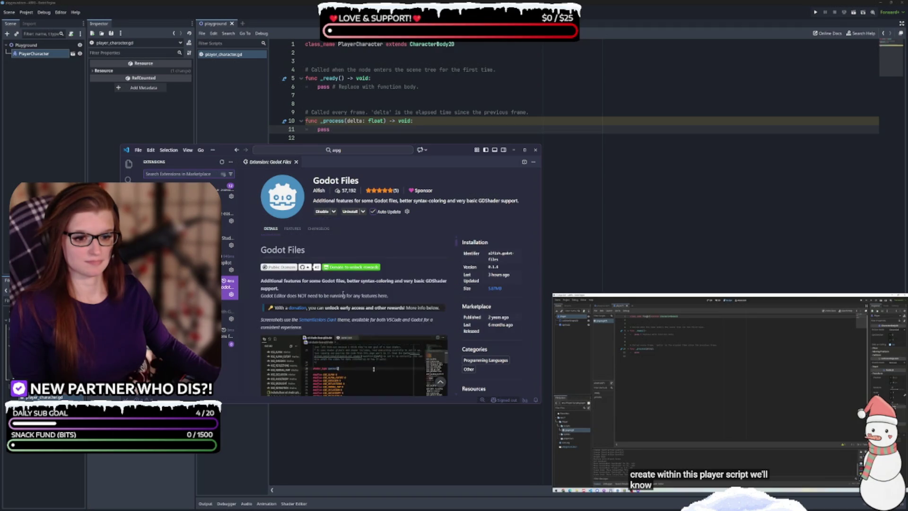
click(322, 213)
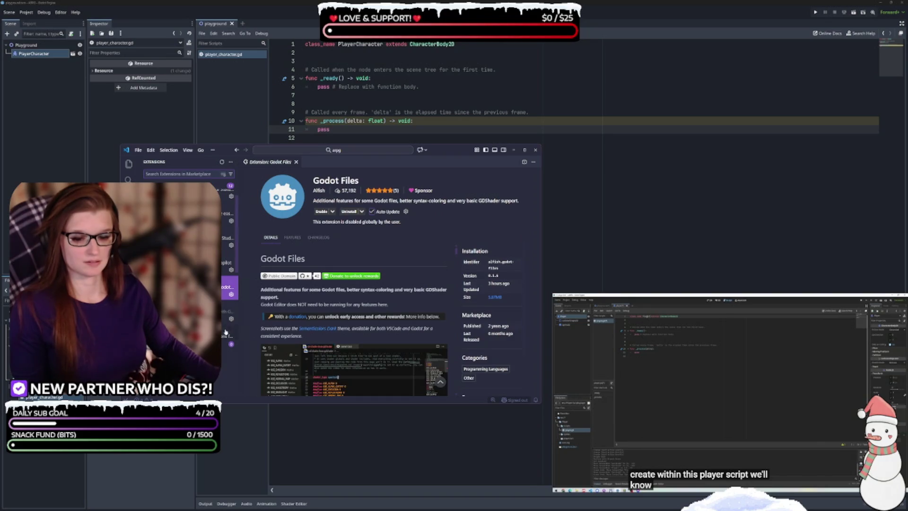
click(229, 263)
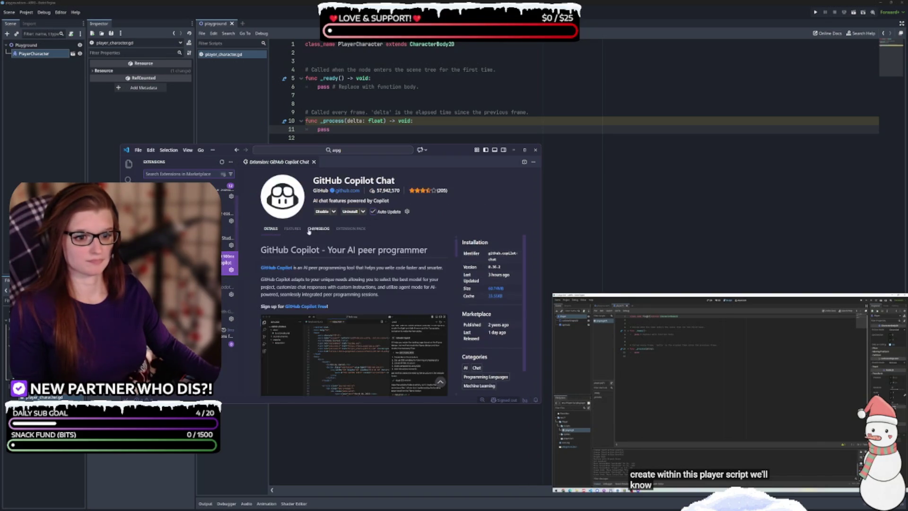
click(332, 212)
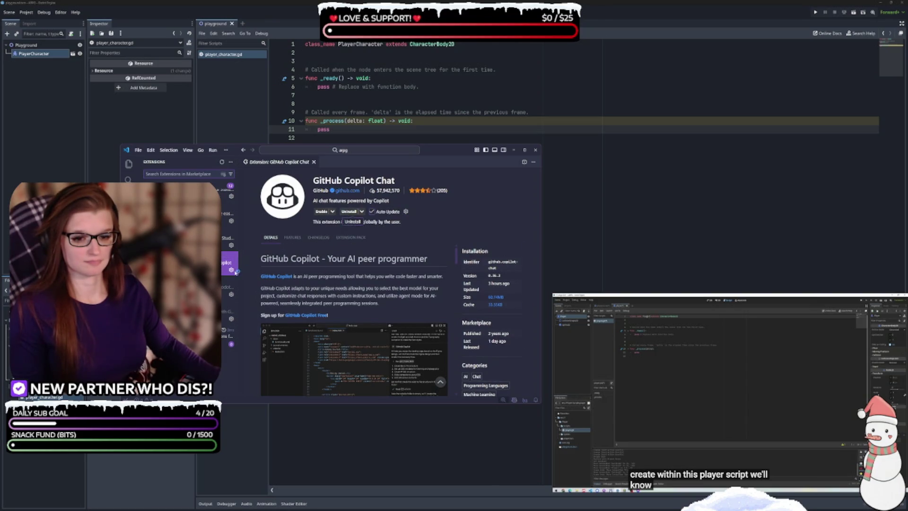
- Close the GitHub Copilot Chat details page and close VS Code
scroll(180, 260, down, 2)
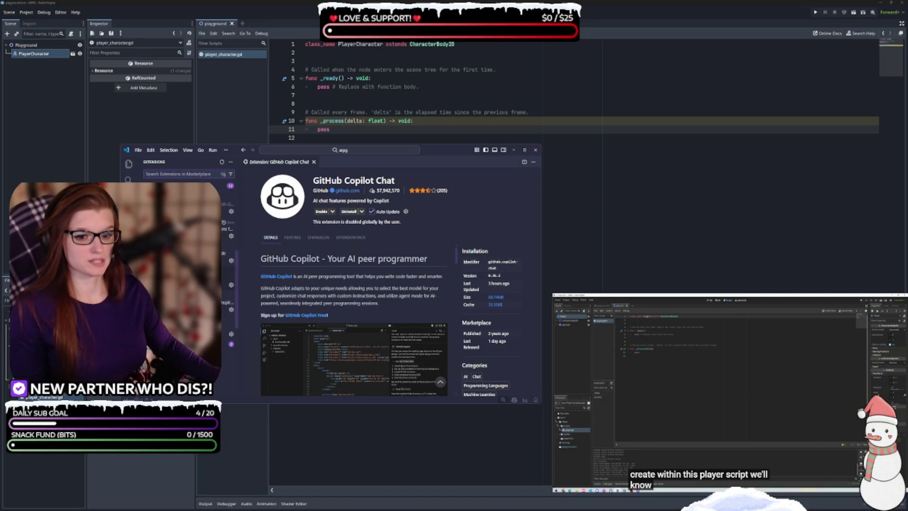
scroll(229, 250, up, 2)
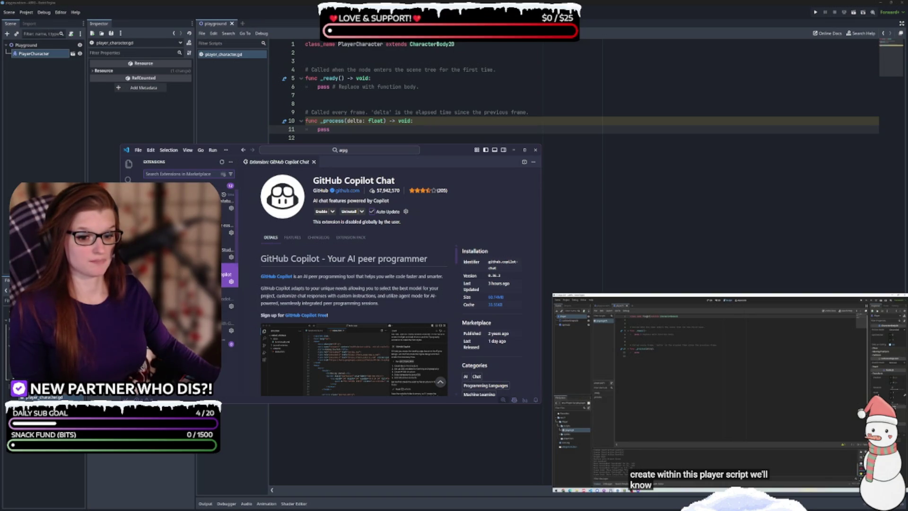
click(133, 167)
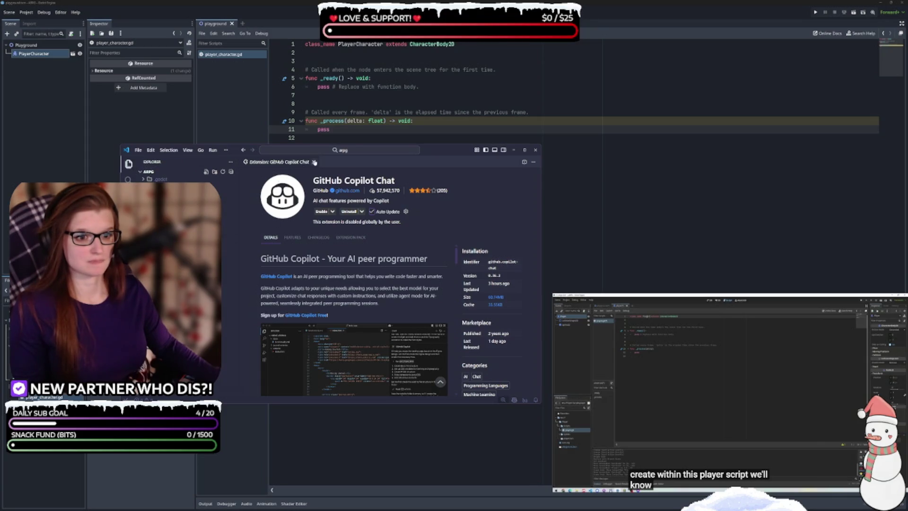
click(314, 162)
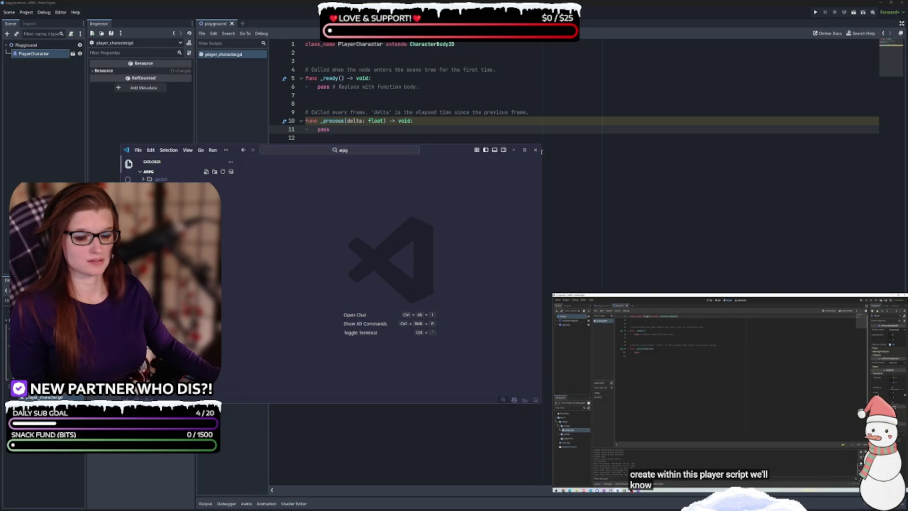
click(536, 150)
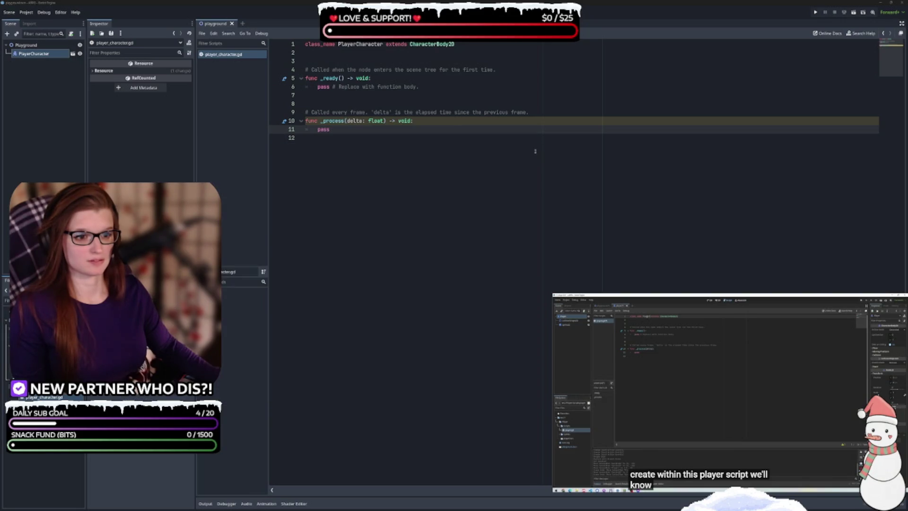
- Bring Godot into focus and open a dialog from the Project menu
click(470, 244)
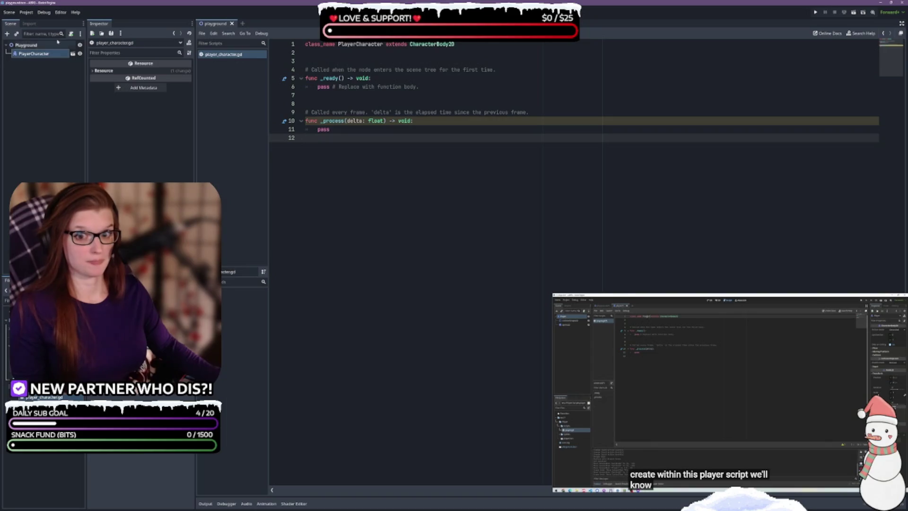
click(26, 12)
click(48, 98)
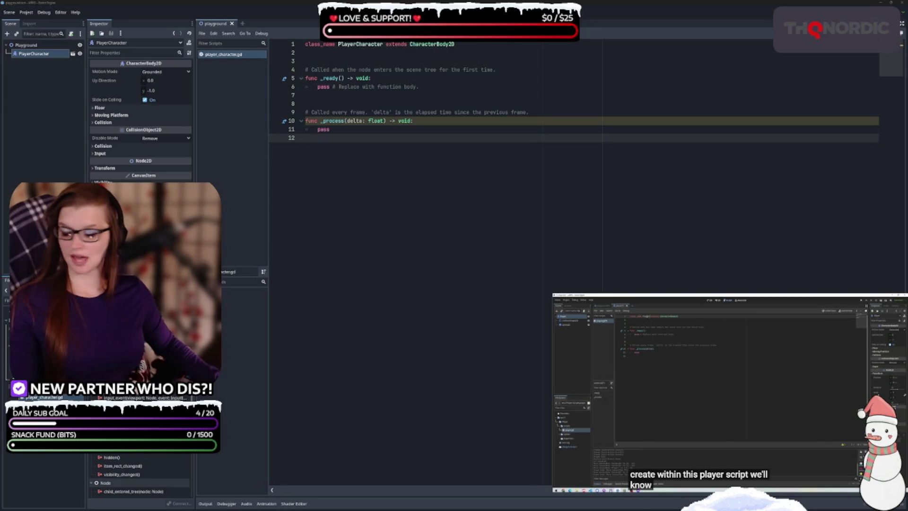
- Open Editor > Editor Settings and scroll down the category list
click(61, 11)
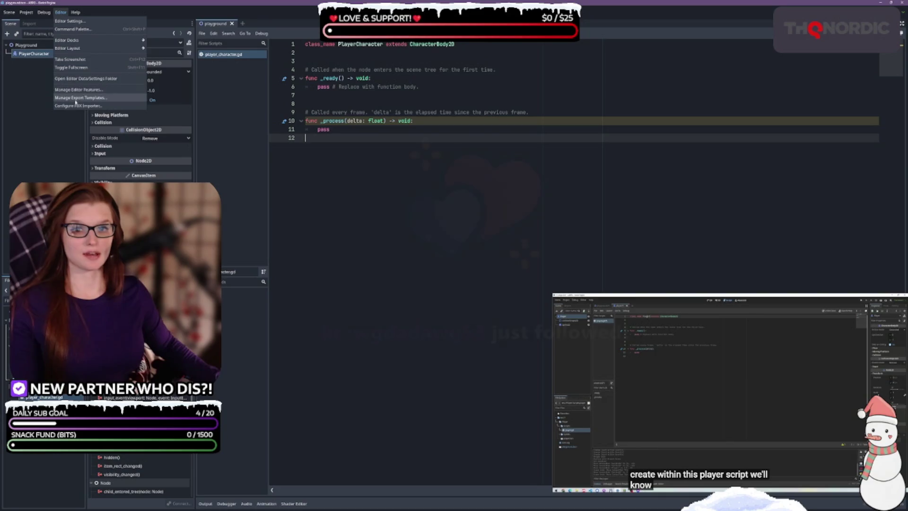
click(69, 21)
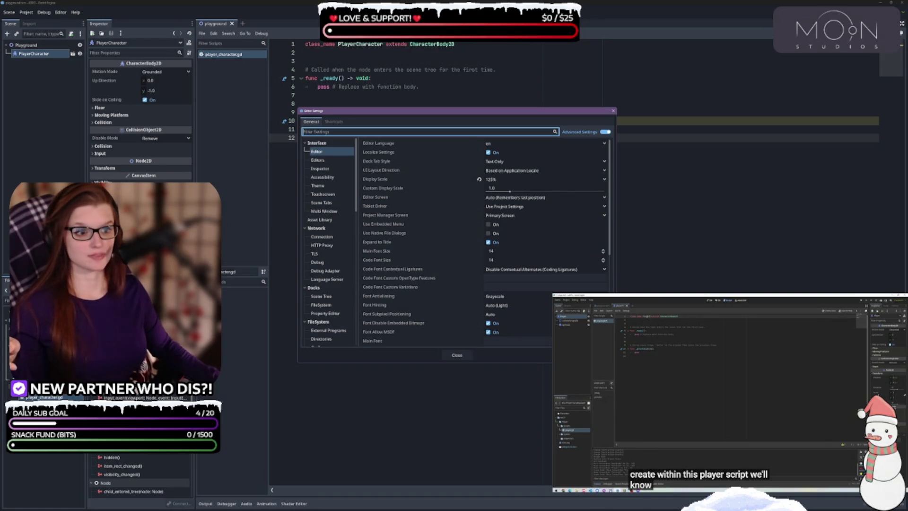
scroll(329, 241, down, 10)
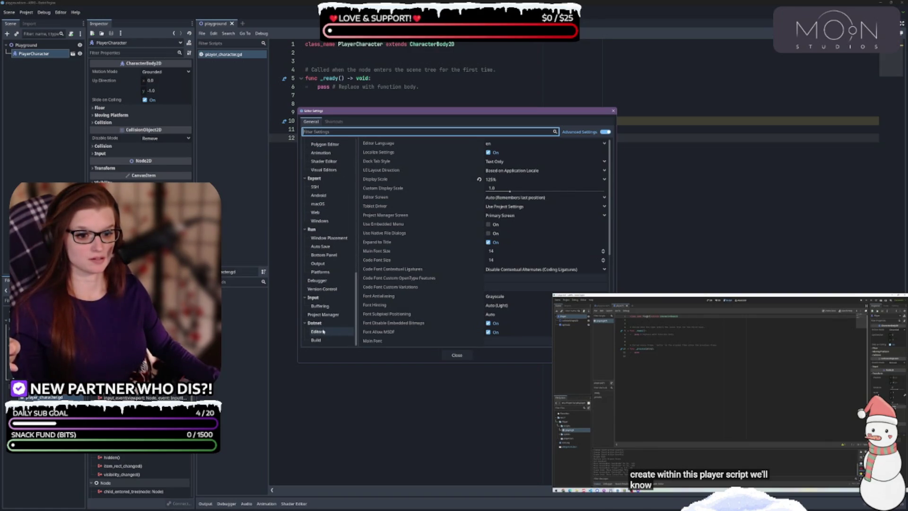
- Set the Dotnet External Editor to Visual Studio Code and VSCodium
click(316, 331)
click(543, 144)
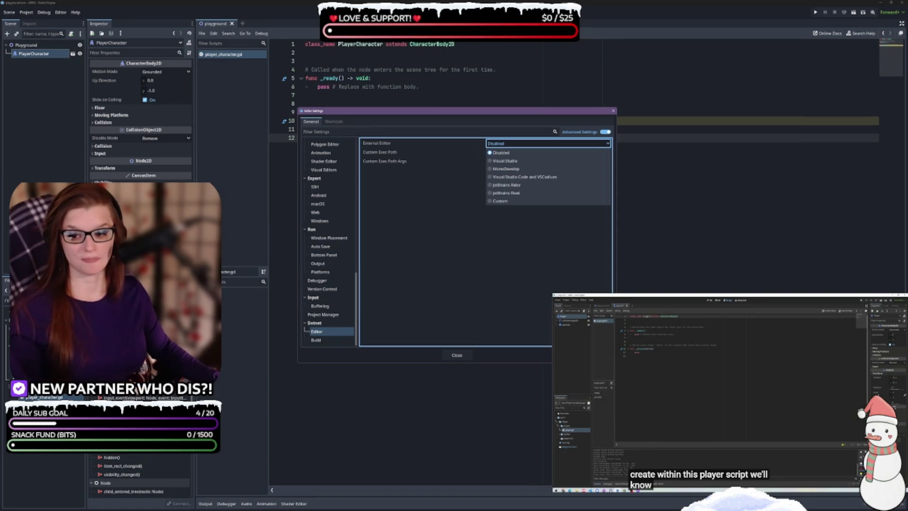
click(523, 179)
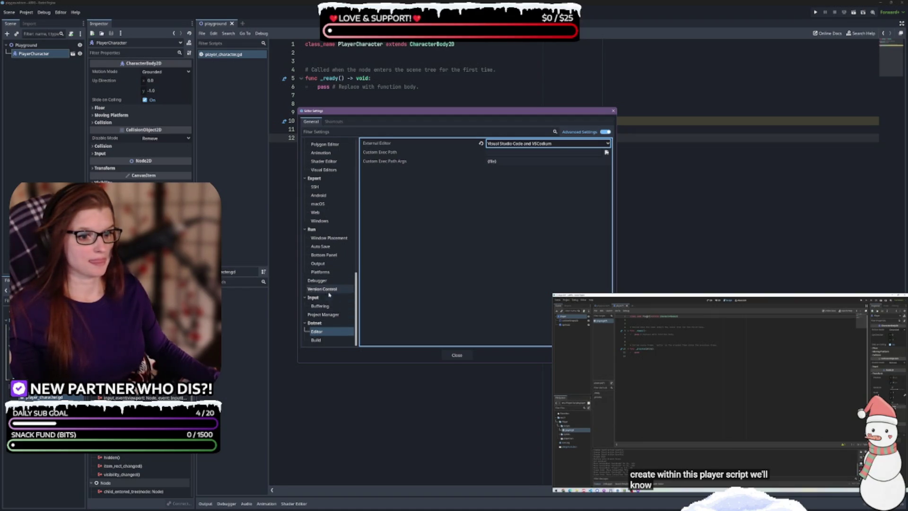
- Browse the settings categories, open Interface > Editor, and turn Advanced Settings off
scroll(327, 284, up, 10)
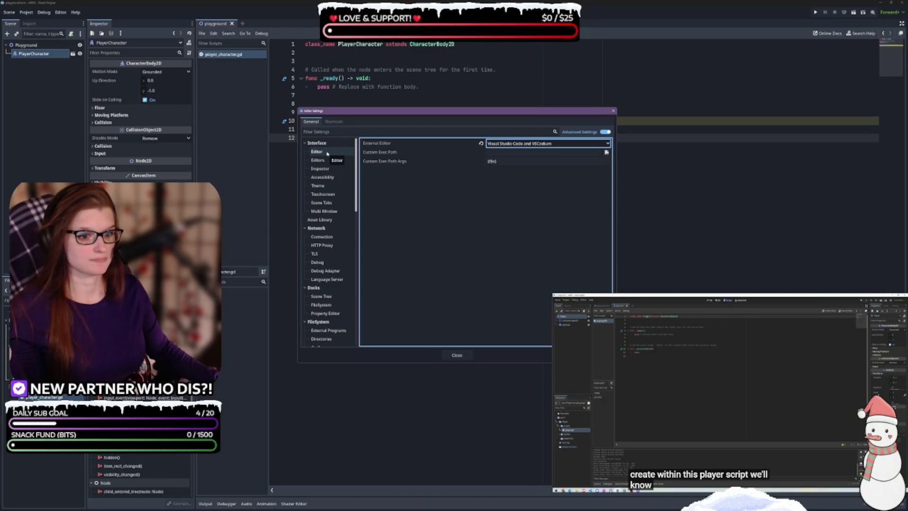
scroll(327, 153, down, 5)
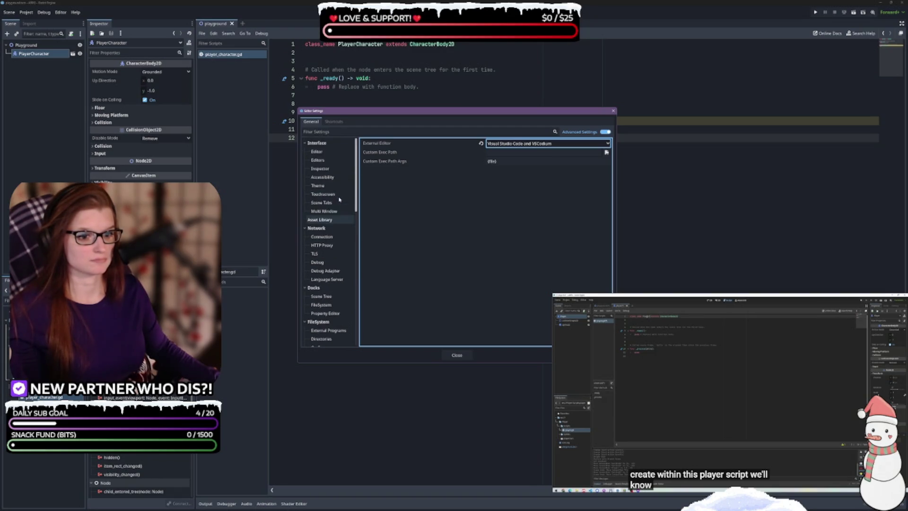
scroll(337, 213, down, 3)
scroll(339, 216, down, 3)
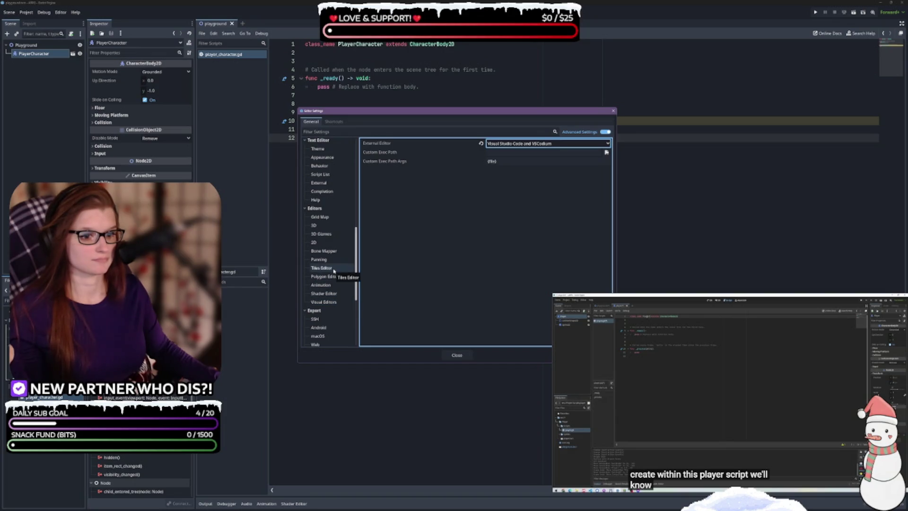
scroll(337, 266, down, 3)
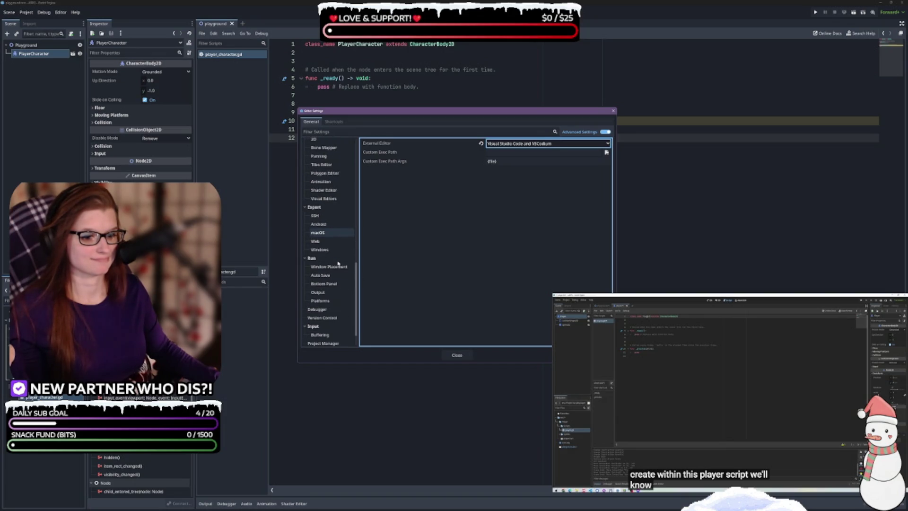
scroll(339, 263, down, 2)
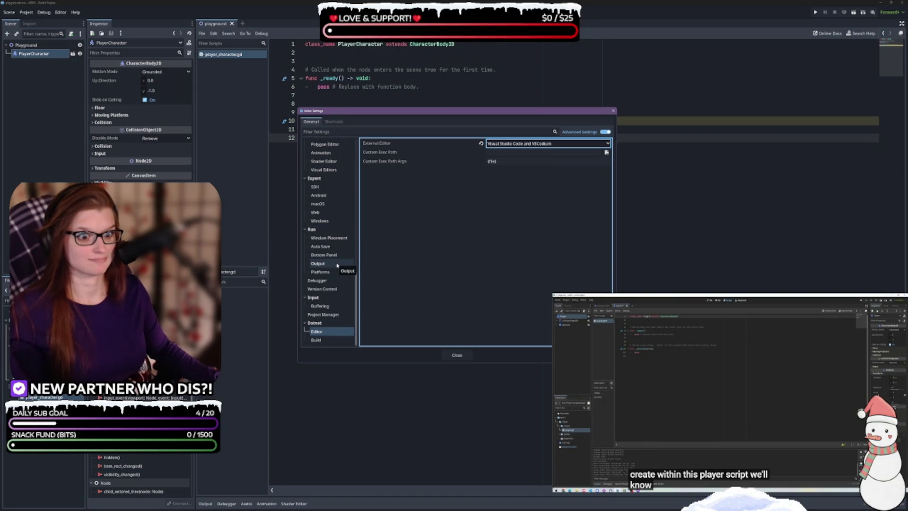
scroll(337, 265, up, 2)
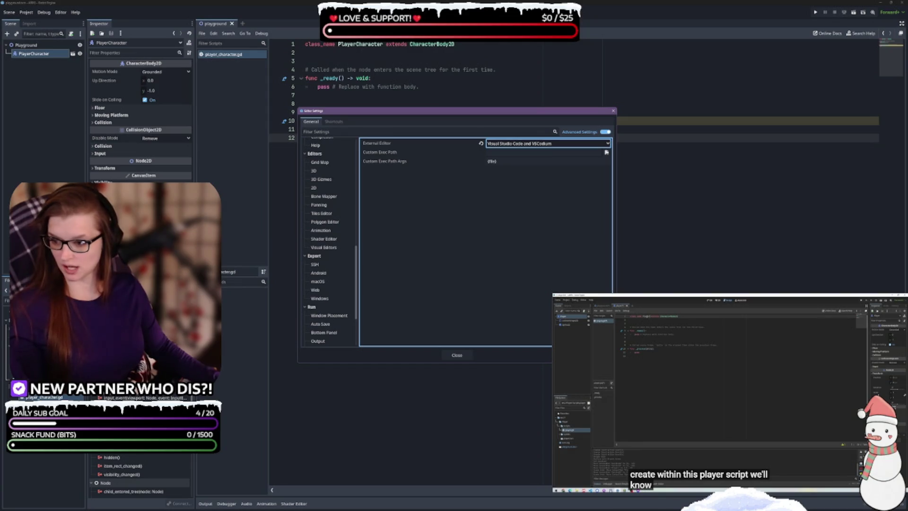
scroll(350, 275, up, 10)
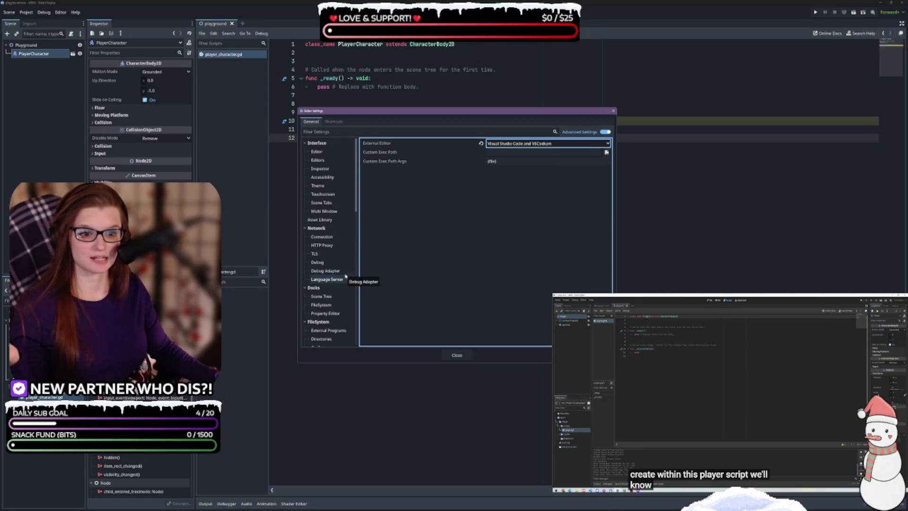
click(328, 152)
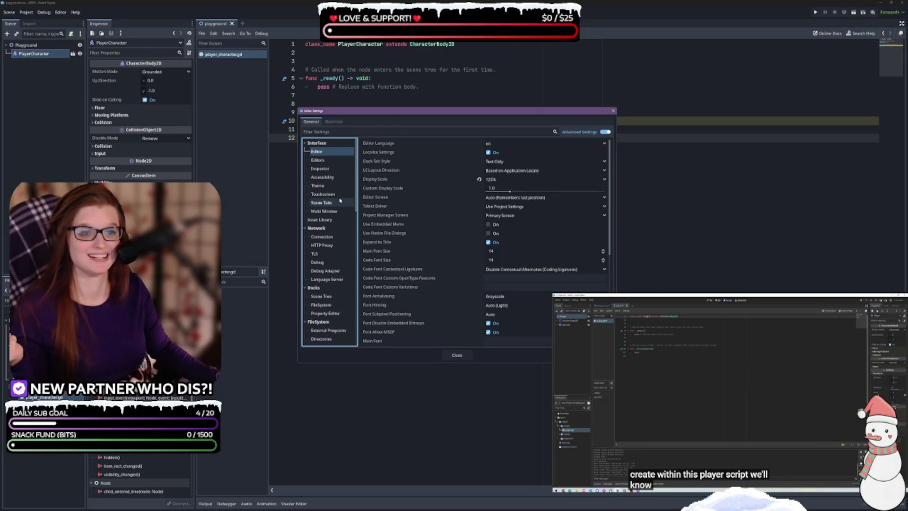
click(605, 131)
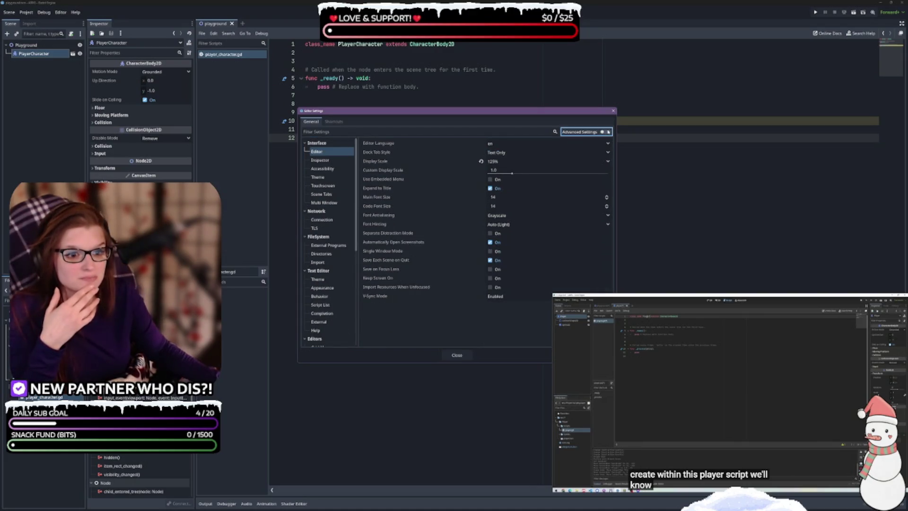
- Show Text Editor > Behavior with Advanced Settings back on, scrolled to the Files options
scroll(331, 223, down, 3)
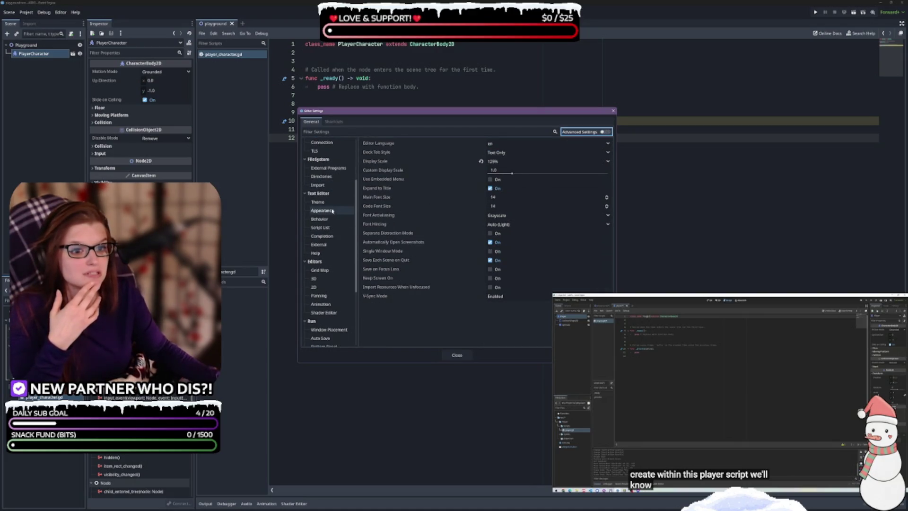
click(331, 219)
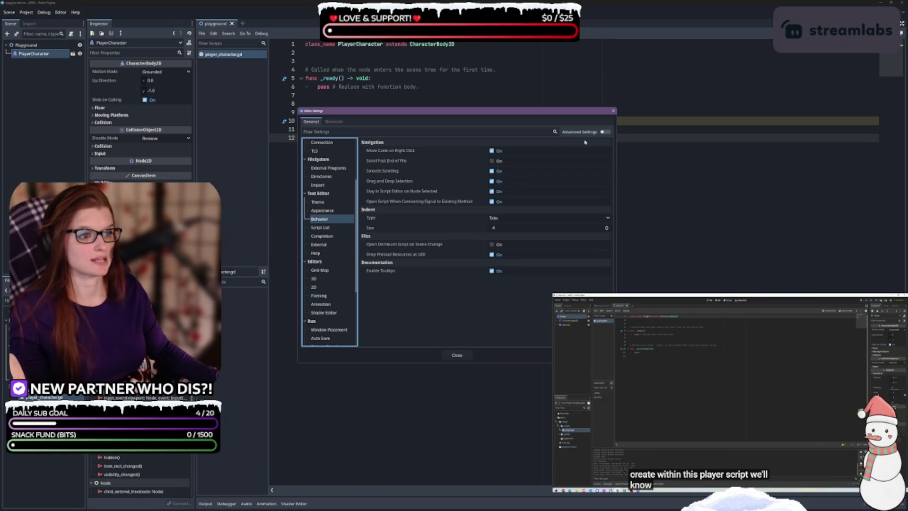
click(604, 133)
click(605, 132)
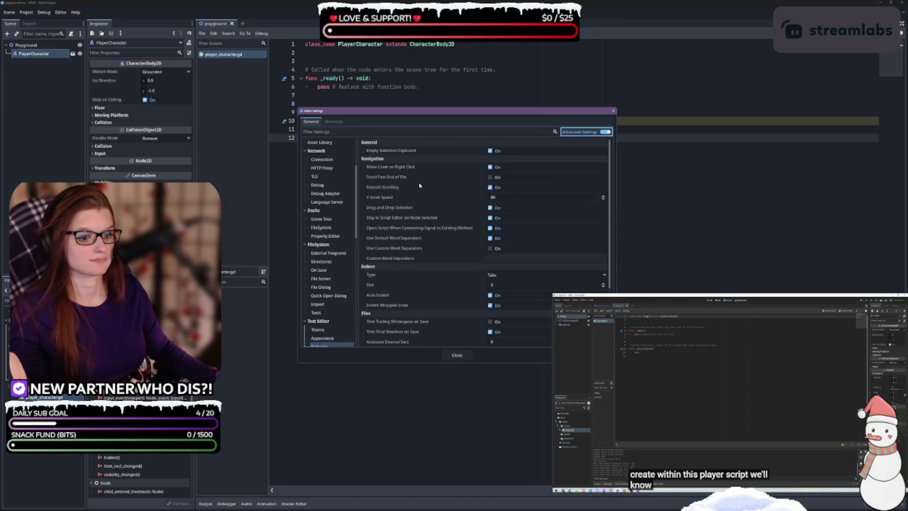
scroll(419, 185, down, 3)
scroll(419, 186, down, 1)
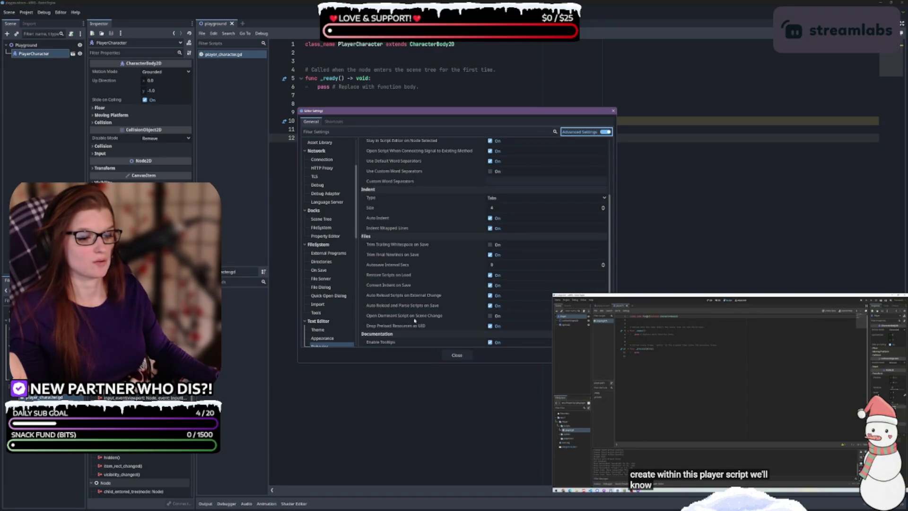
scroll(406, 305, down, 1)
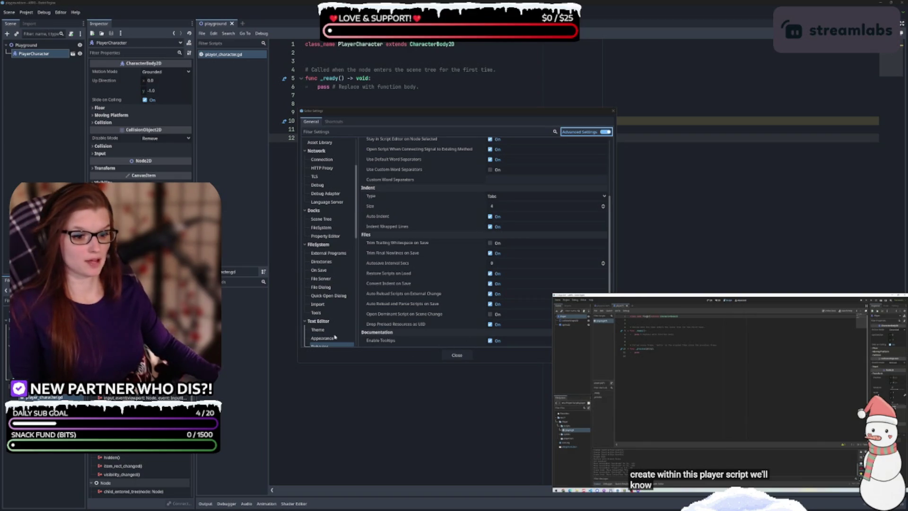
scroll(331, 284, down, 10)
- Confirm the Visual Studio Code and VSCodium external editor, close settings, and switch to 2D
click(325, 332)
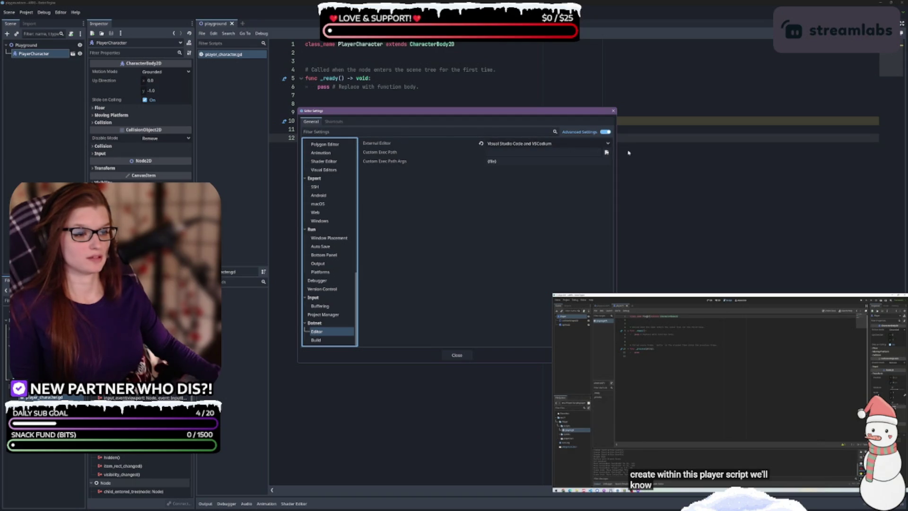
click(467, 354)
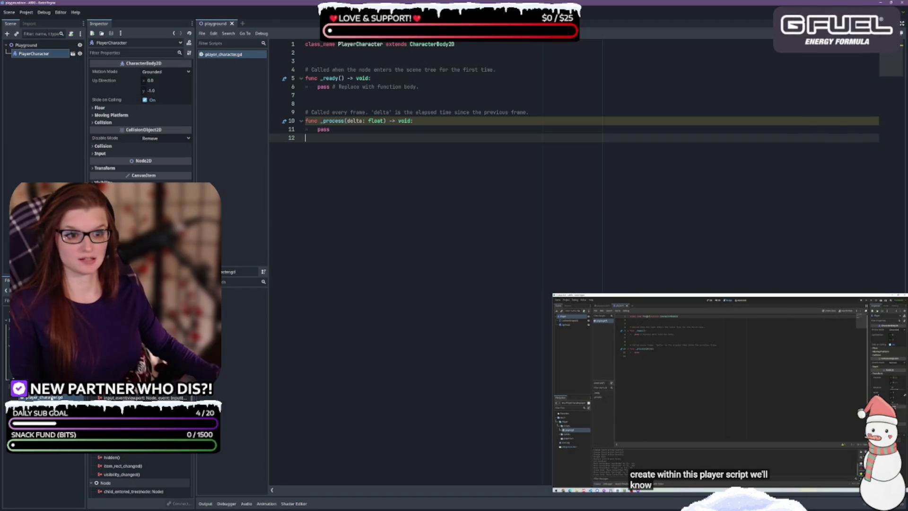
click(51, 397)
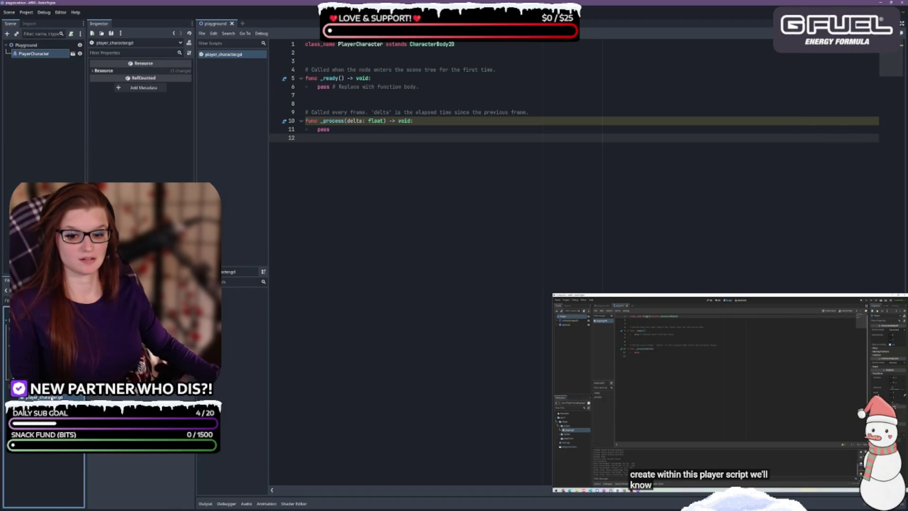
click(280, 228)
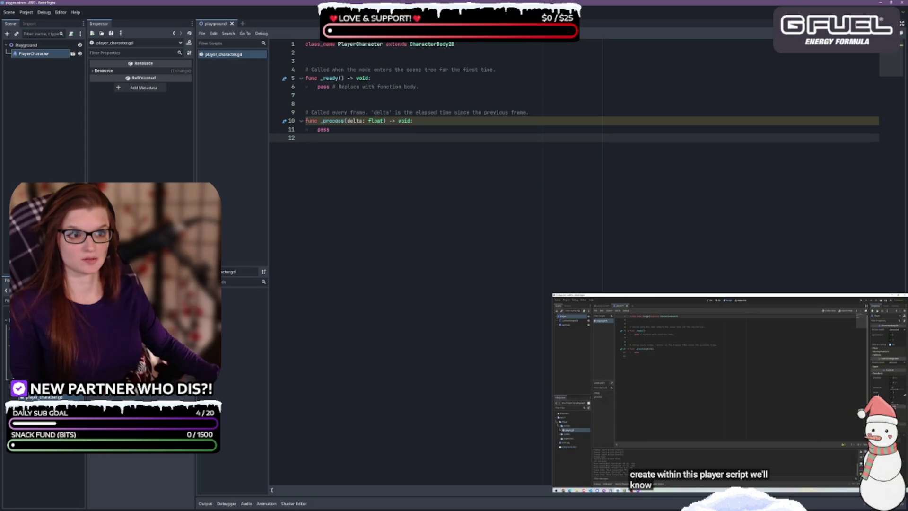
key(ctrl+F1)
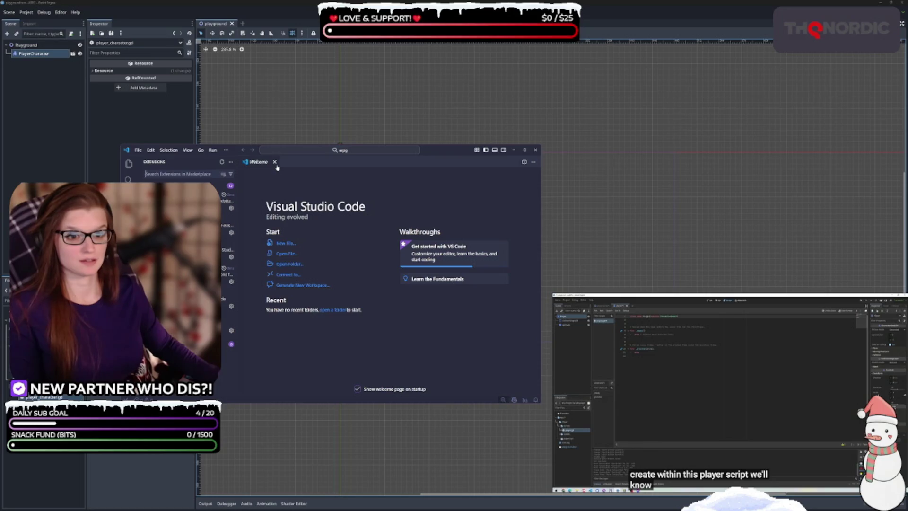
- Close the Welcome page and open the godot-tools extension details, scrolled down to Configuration
click(274, 161)
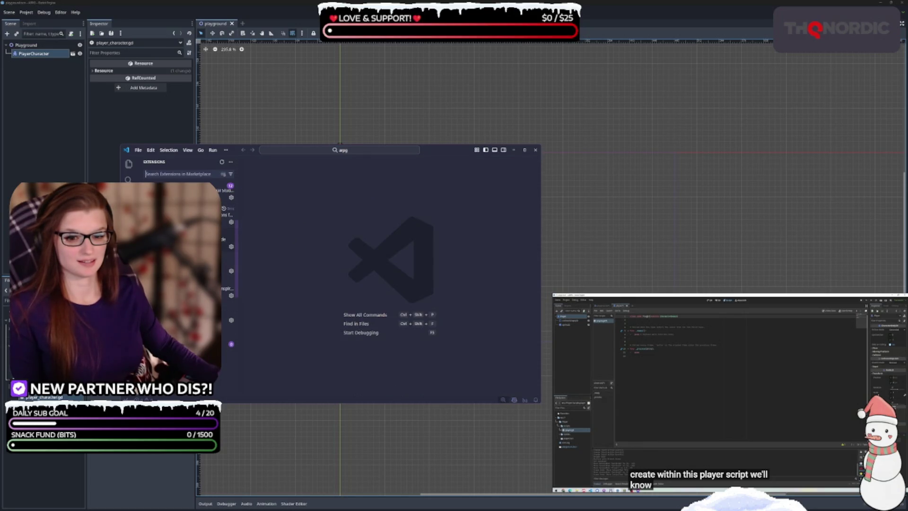
scroll(227, 265, down, 1)
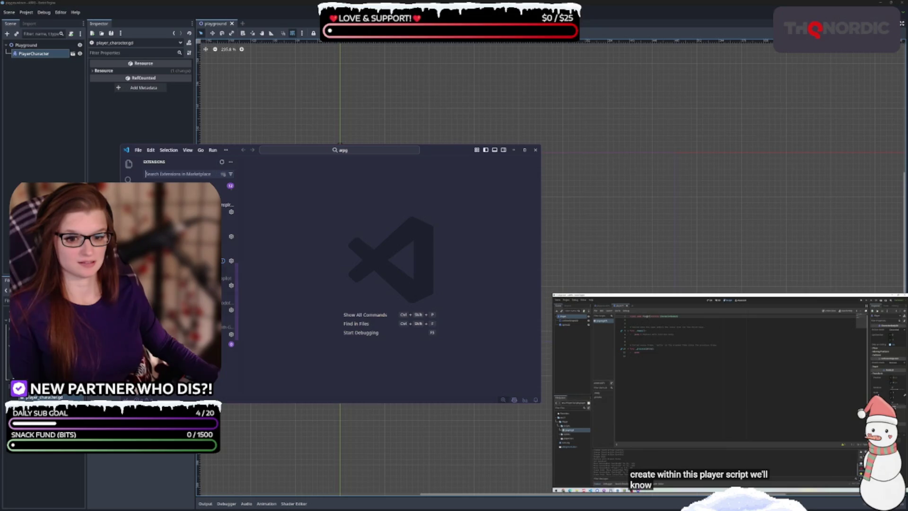
click(230, 326)
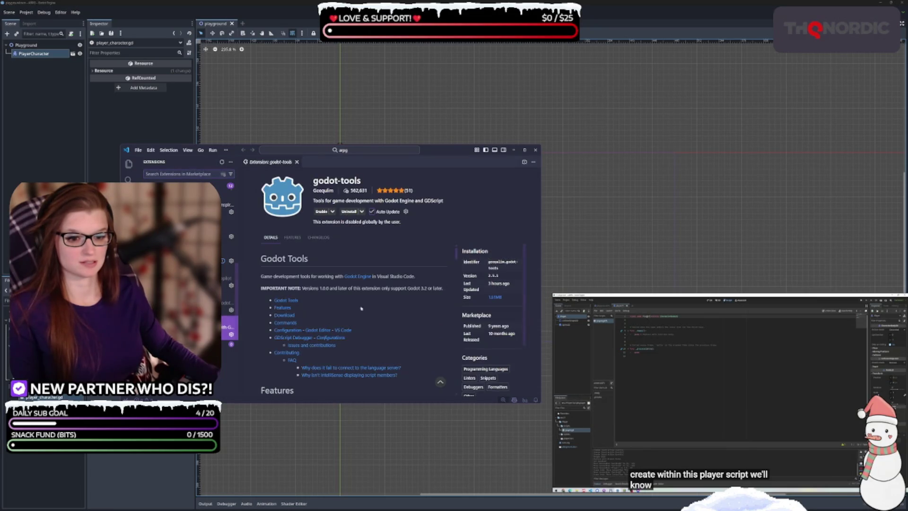
scroll(405, 308, down, 3)
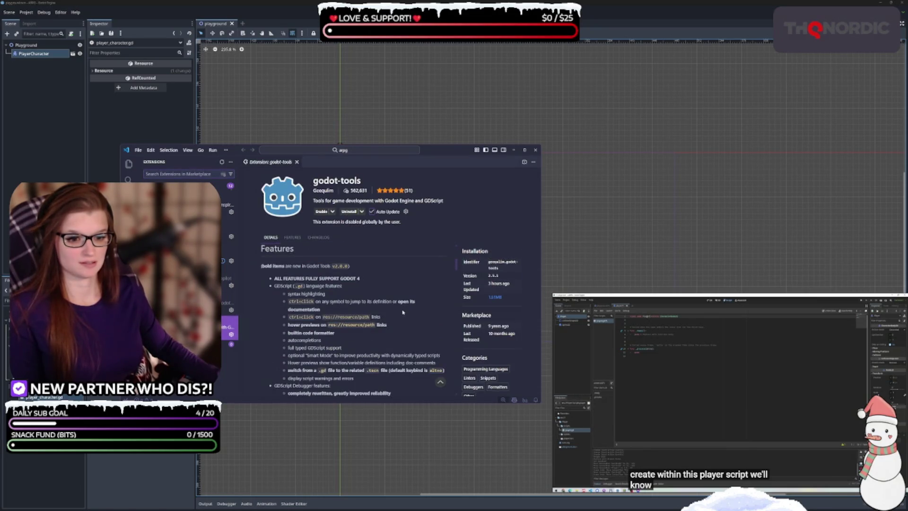
scroll(404, 310, down, 5)
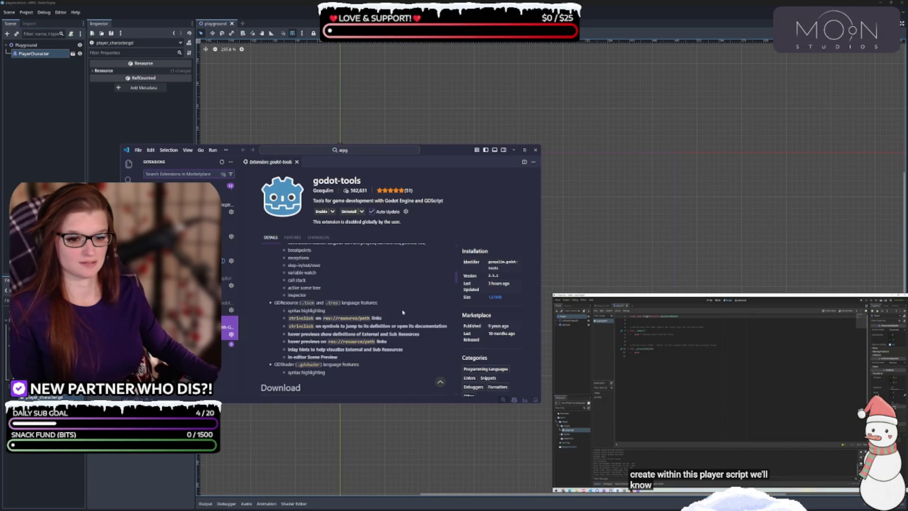
scroll(410, 303, down, 2)
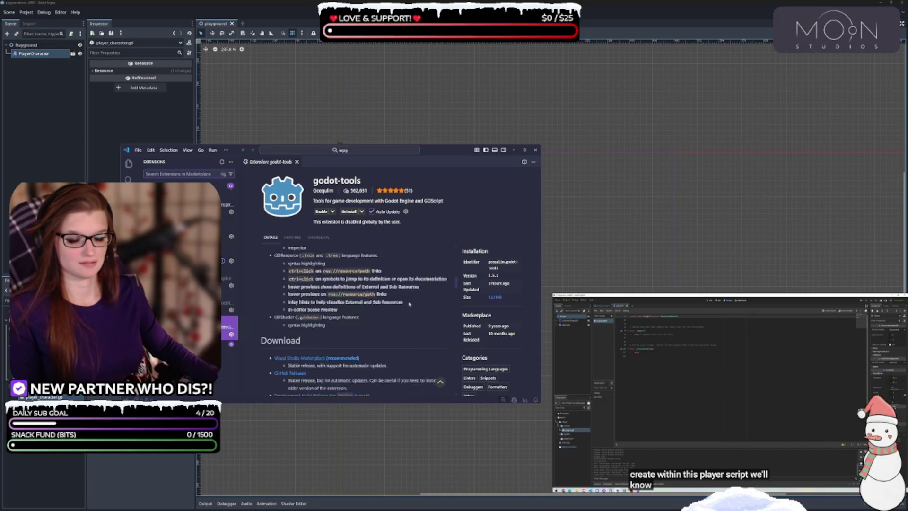
scroll(409, 304, down, 2)
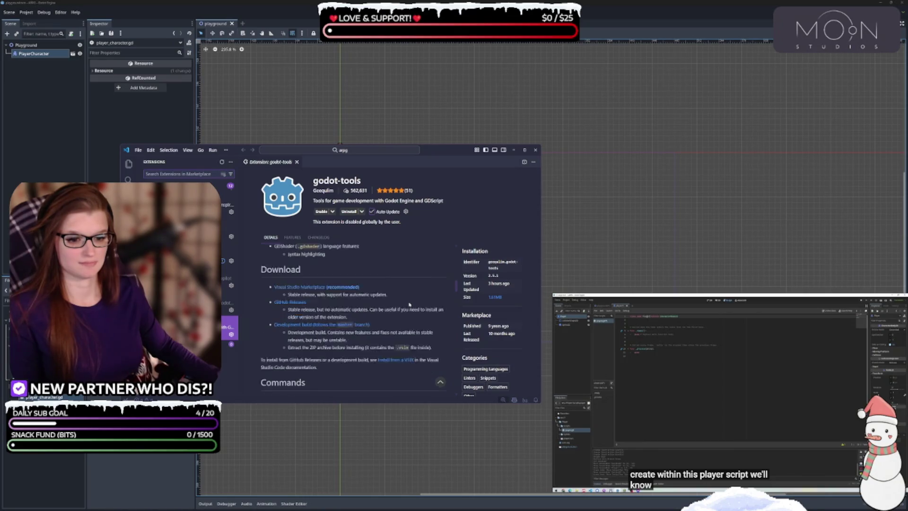
scroll(409, 304, down, 3)
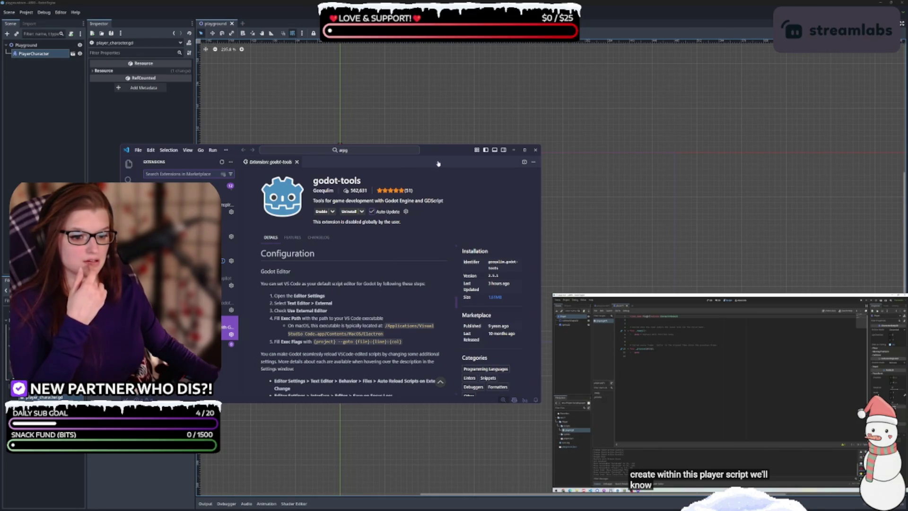
- Move the VS Code window to the right, refocus it, and start a screenshot capture
drag(450, 150, 636, 136)
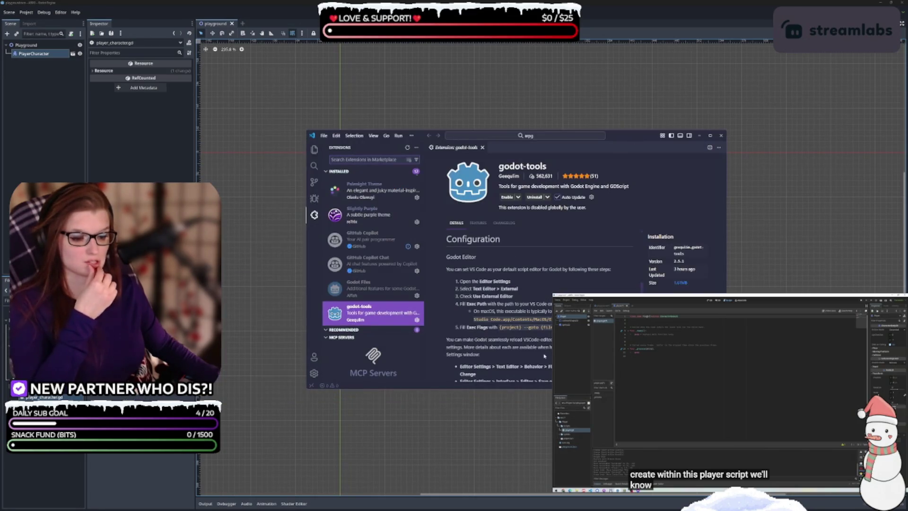
click(634, 138)
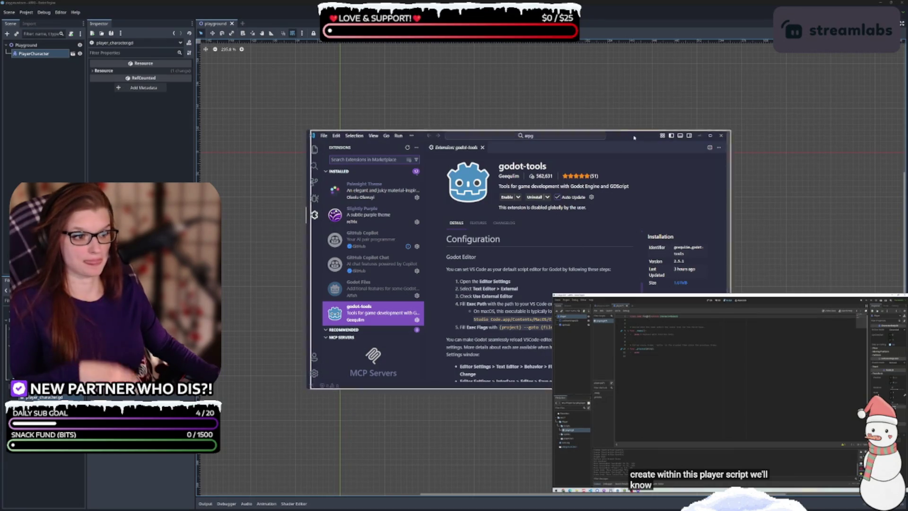
click(515, 283)
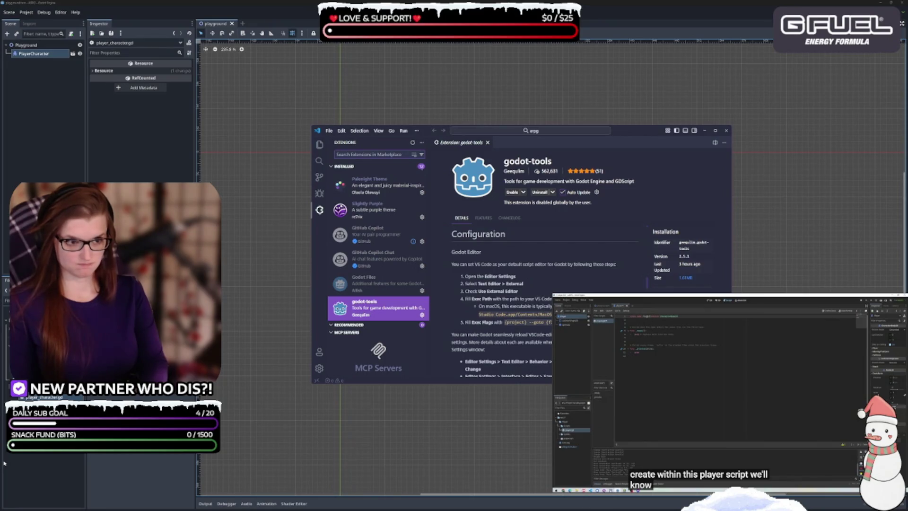
key(super+shift+s)
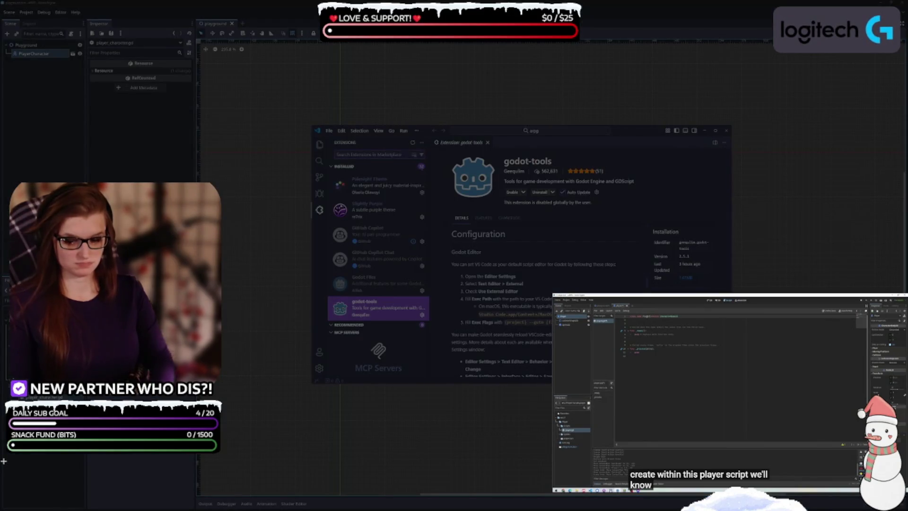
- Cancel the screenshot and drag the godot-tools VS Code window to the lower right, uncovering Godot's canvas
key(Escape)
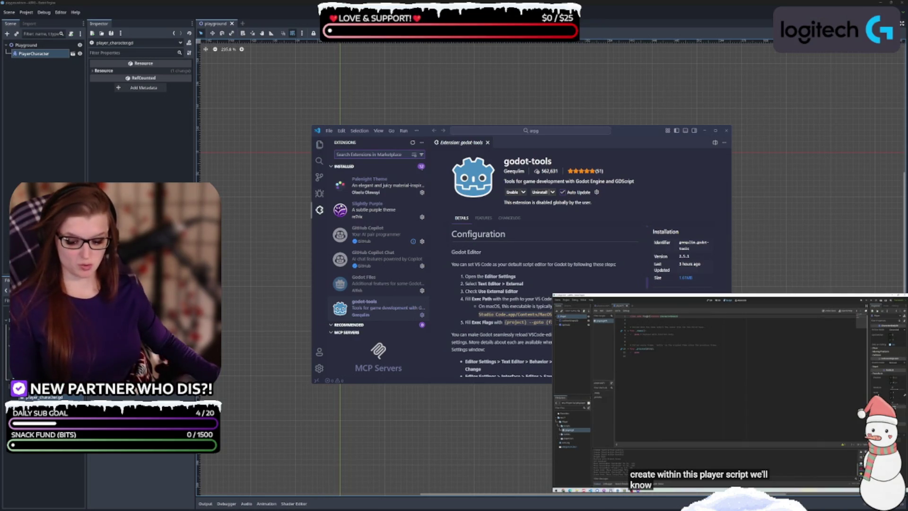
click(670, 188)
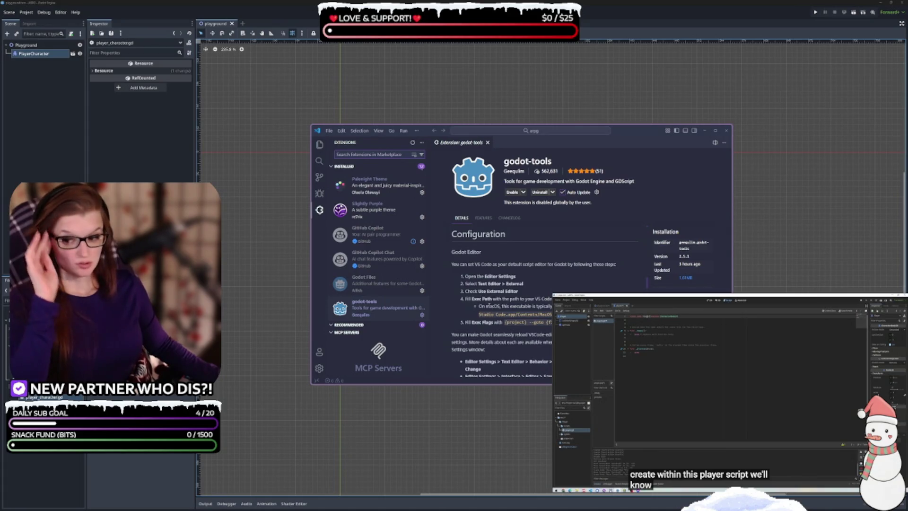
drag(637, 132, 766, 209)
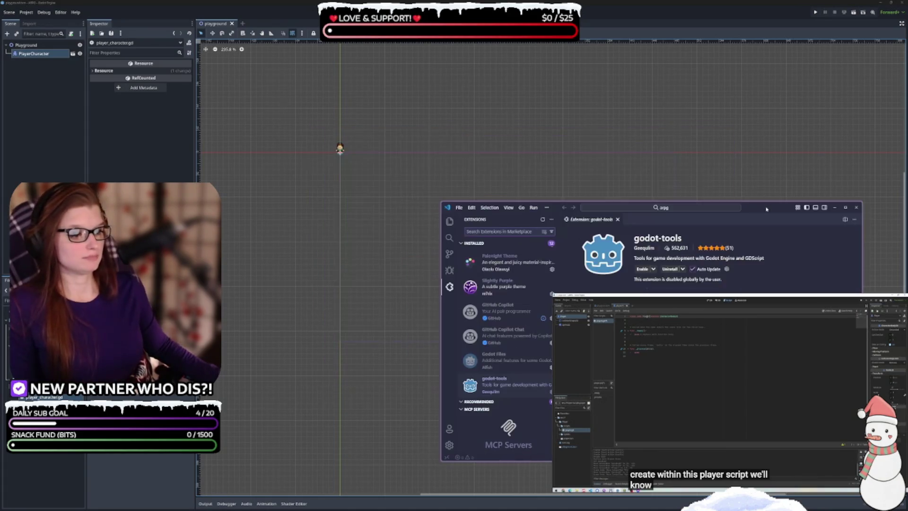
- In Godot's Editor Settings, reset the External Editor option and set it to Custom
click(61, 13)
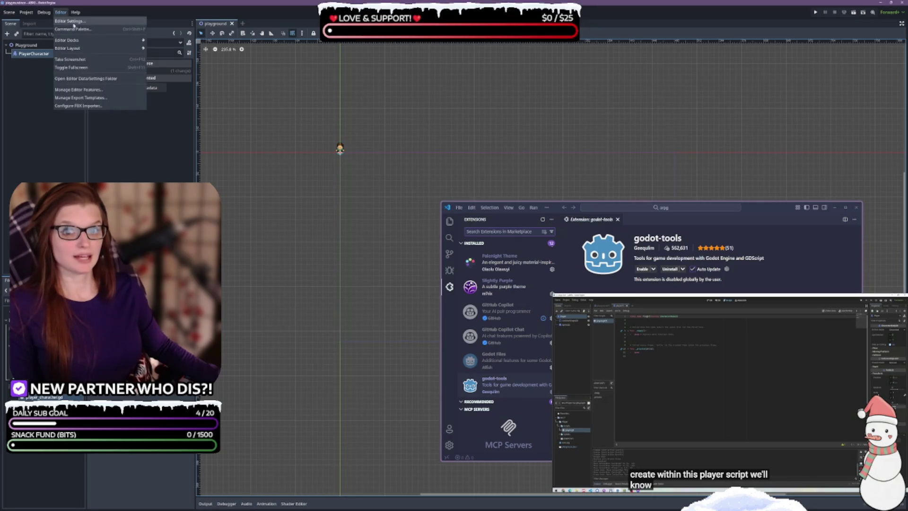
click(81, 25)
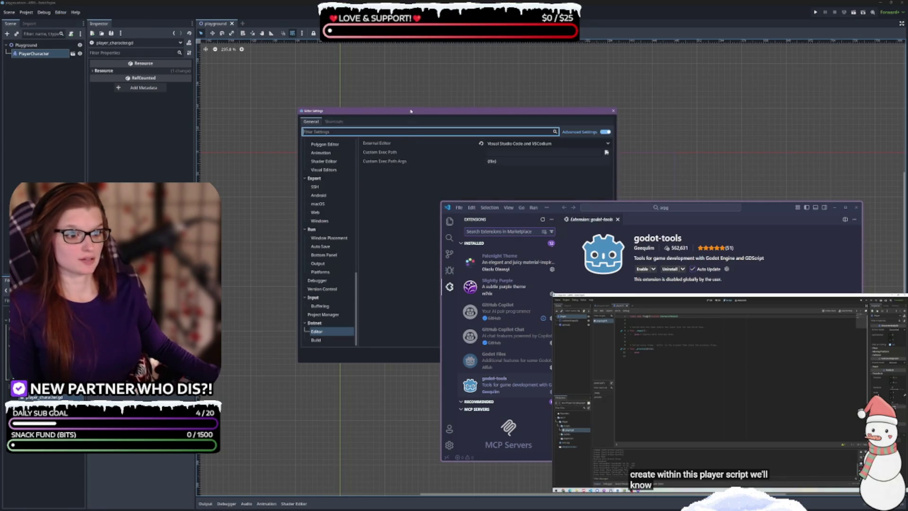
drag(410, 111, 248, 71)
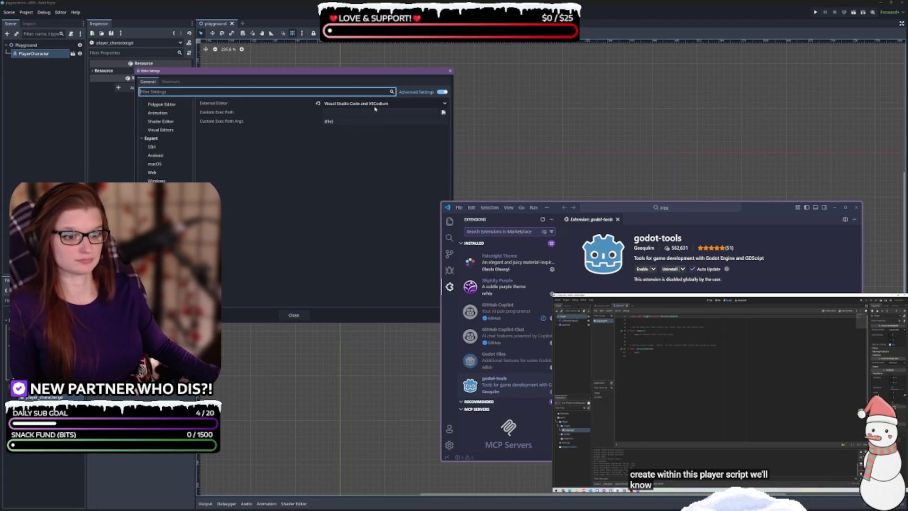
click(319, 103)
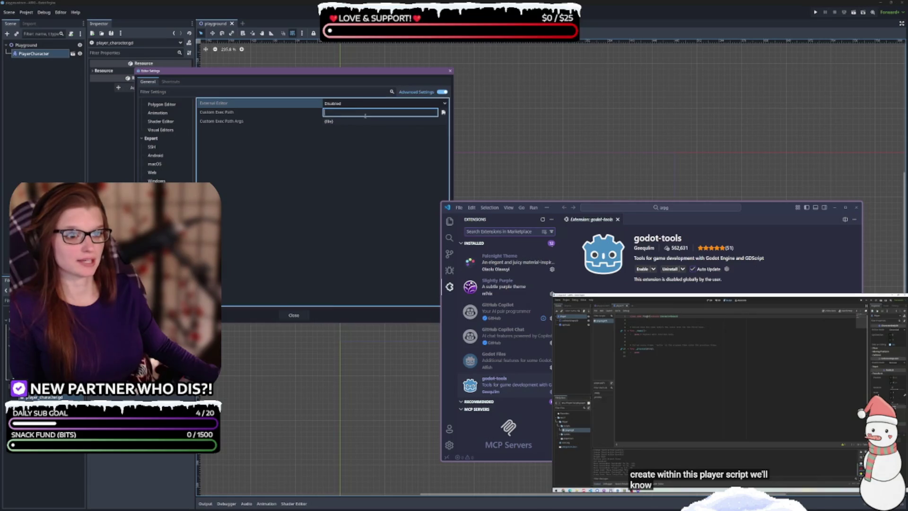
click(377, 104)
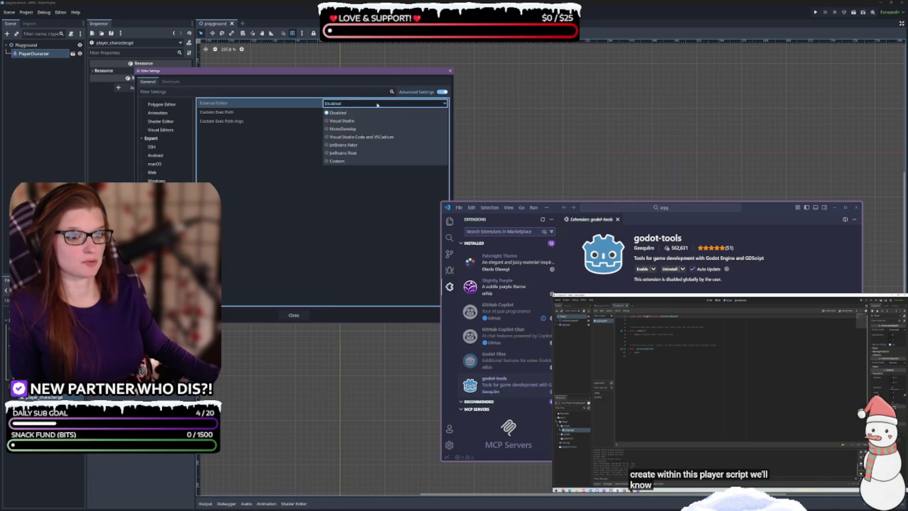
click(338, 161)
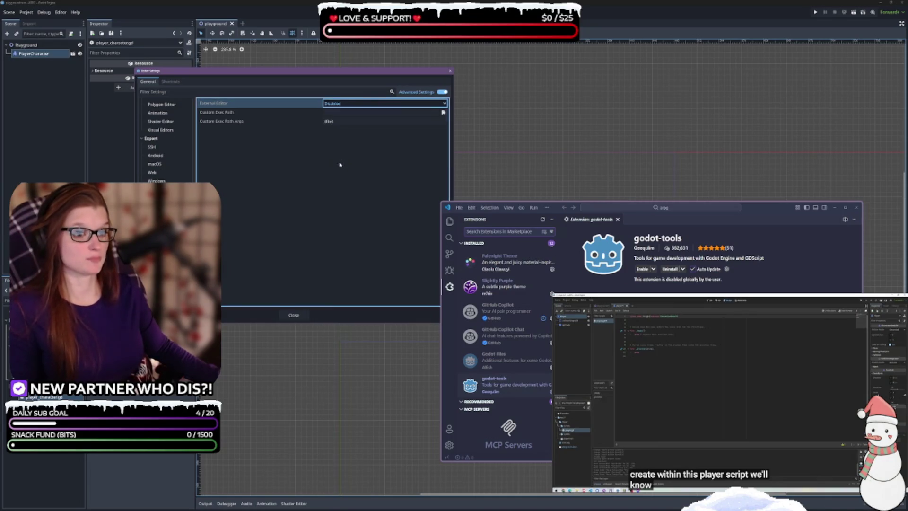
- Set the custom Exec Path to Microsoft VS Code\Code.exe
click(444, 113)
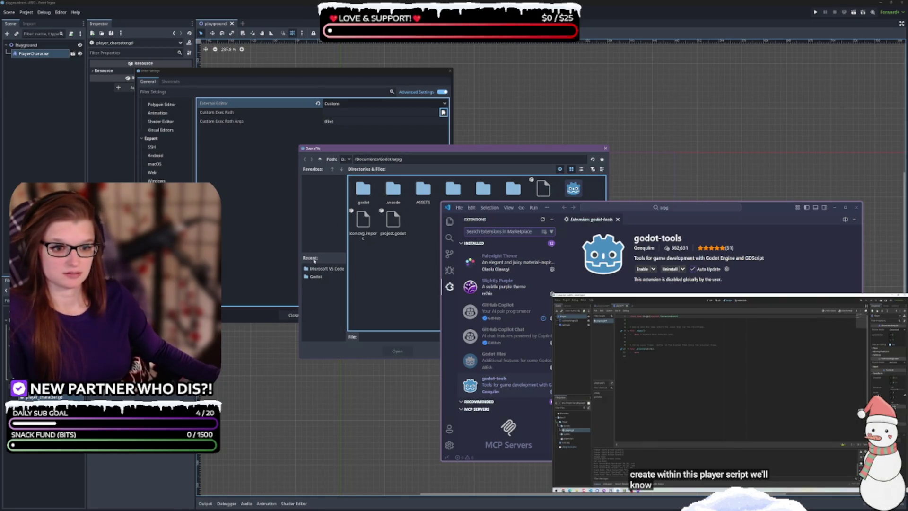
click(326, 269)
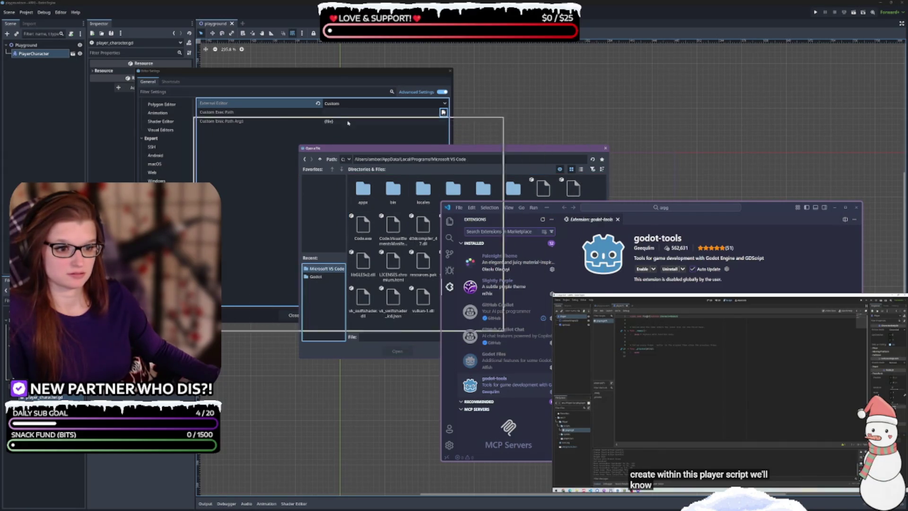
click(242, 193)
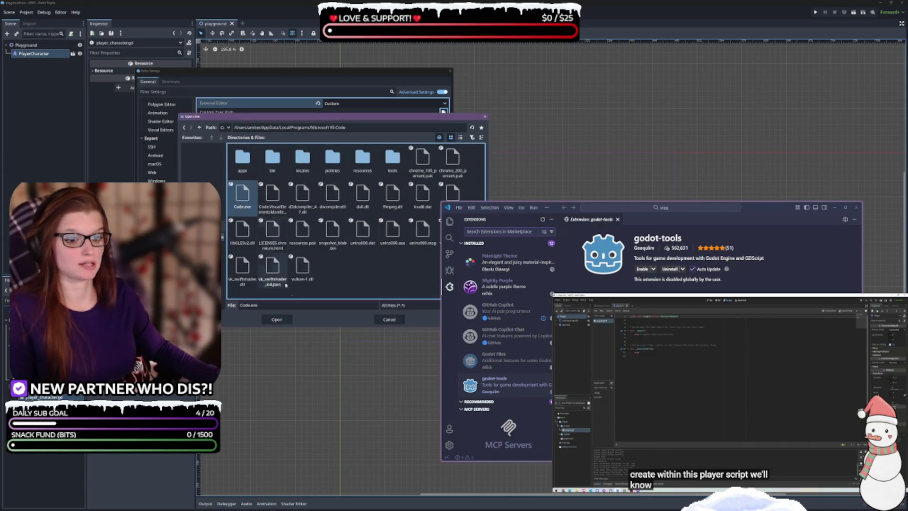
click(277, 319)
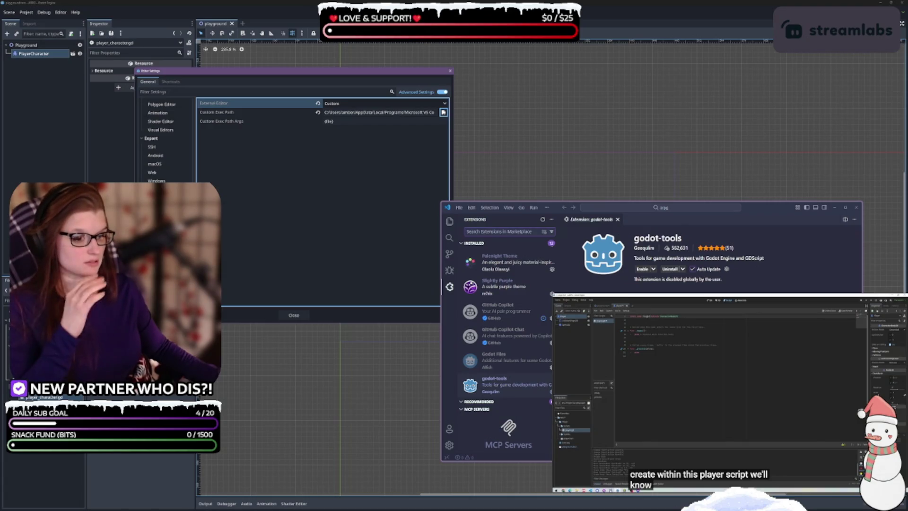
key(alt+Tab)
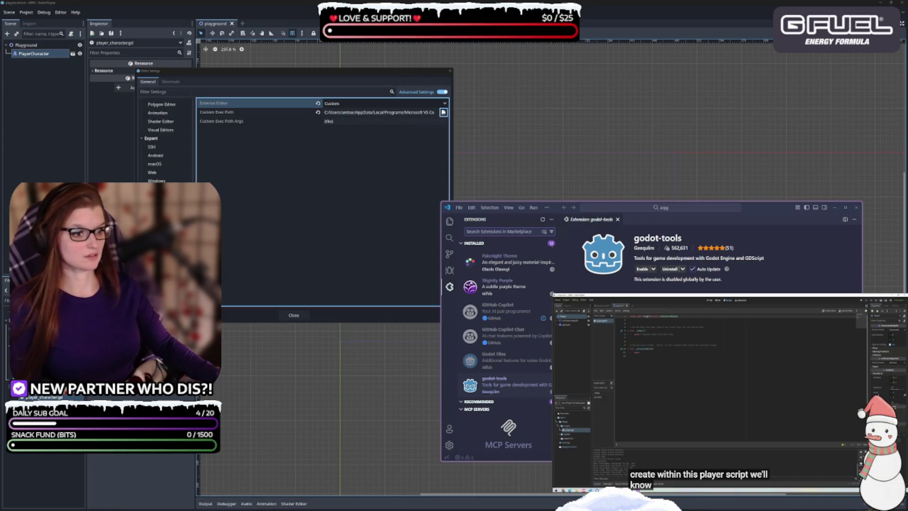
- Open godot-tools' settings from its gear menu, scroll through them, and return to the extension page
click(726, 270)
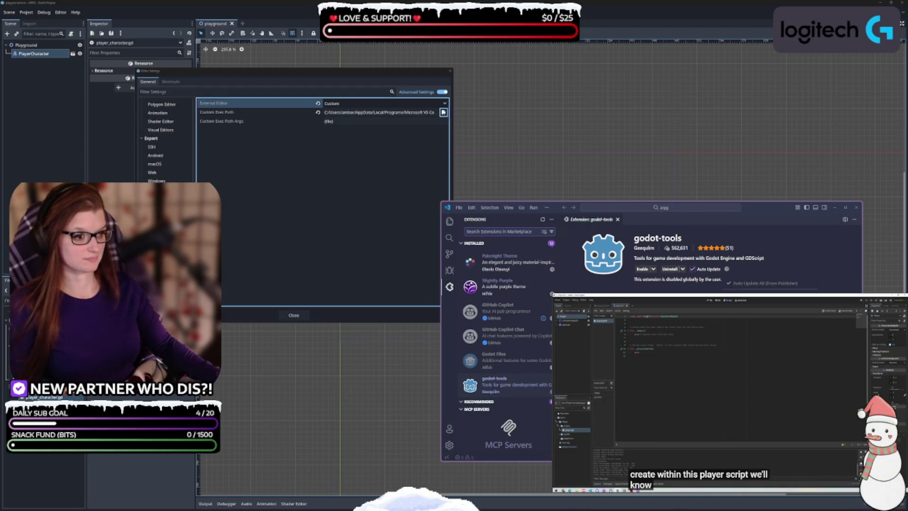
click(725, 289)
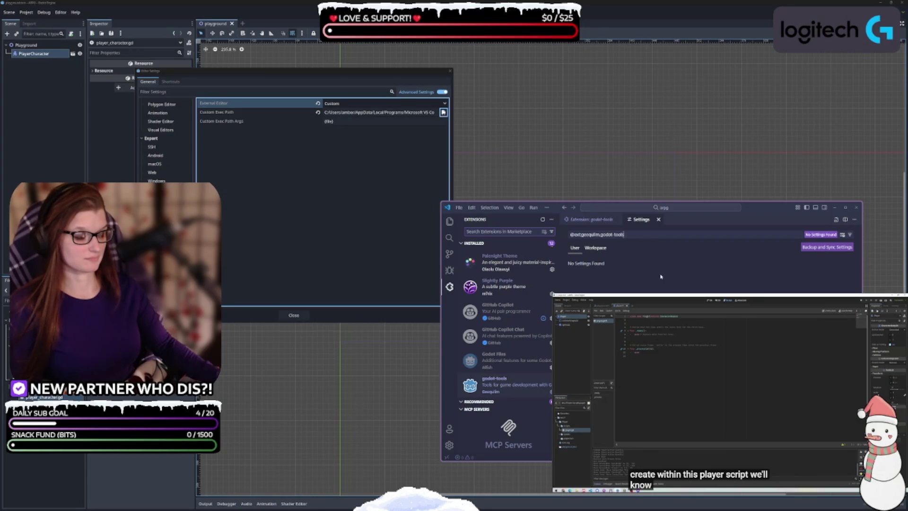
click(590, 222)
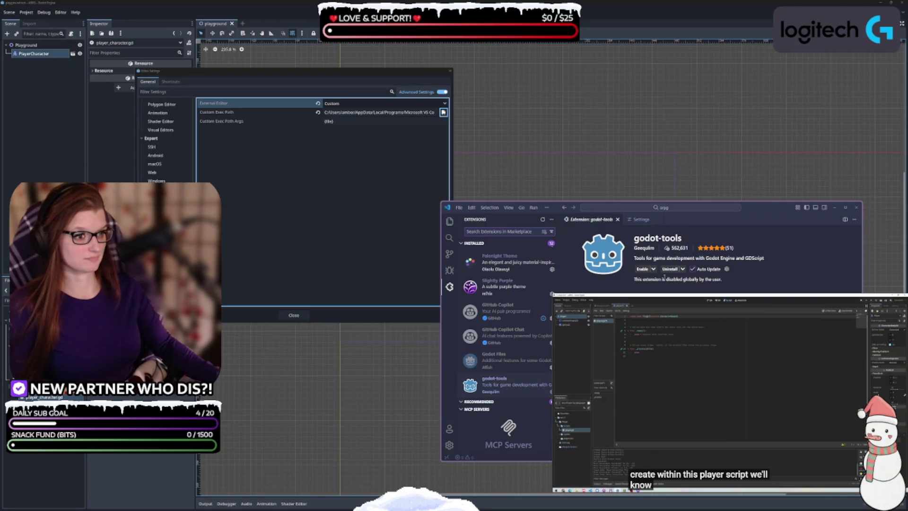
click(641, 221)
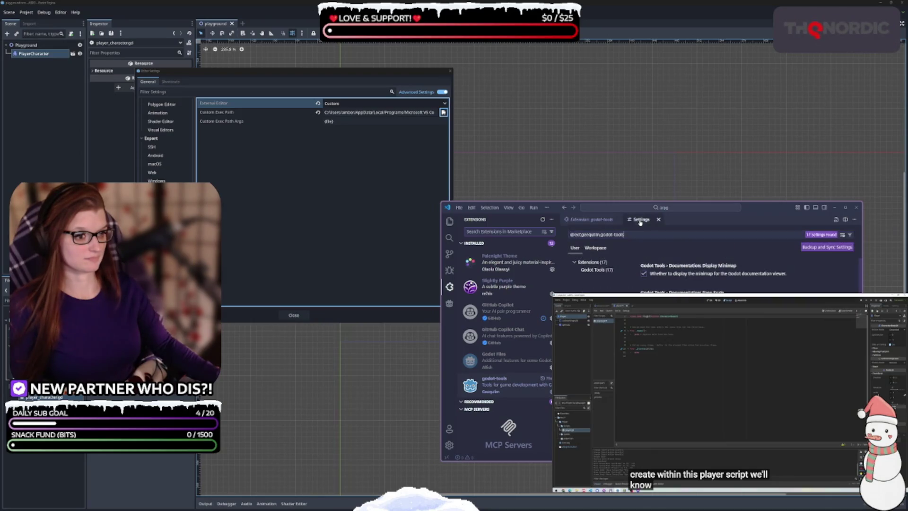
scroll(710, 276, down, 5)
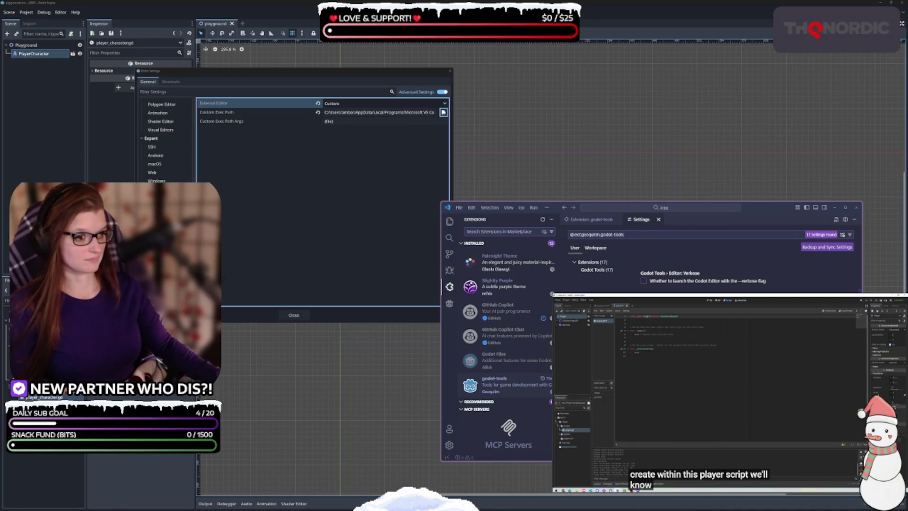
scroll(709, 277, down, 1)
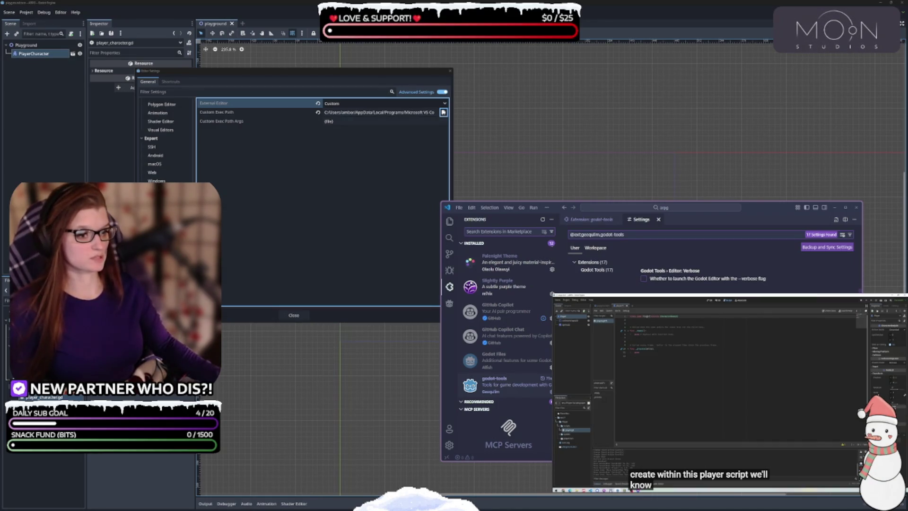
click(591, 219)
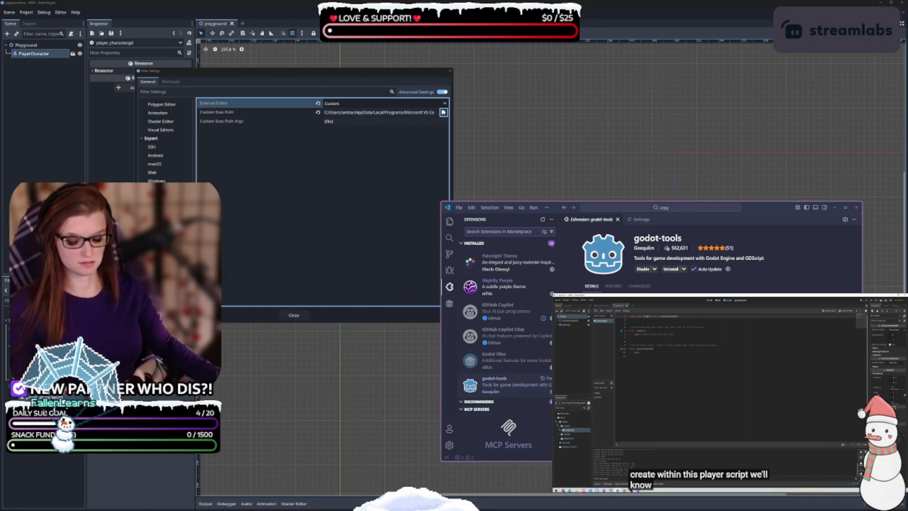
- Scroll through the Godot Tools settings, switching back and forth with the extension details tab
click(634, 220)
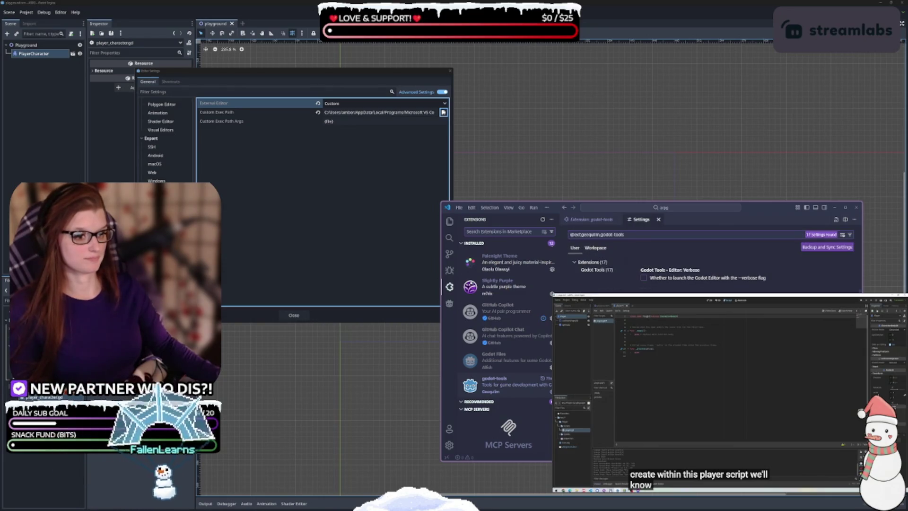
scroll(710, 274, down, 5)
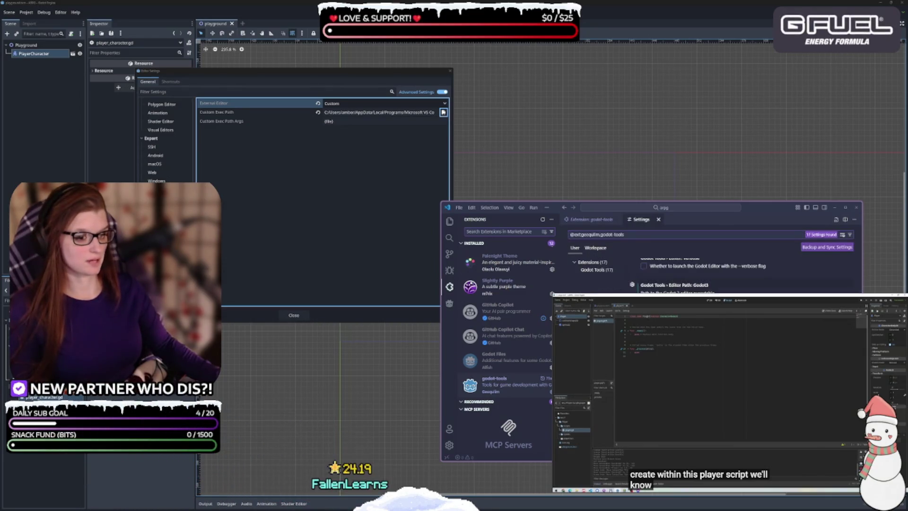
scroll(710, 275, down, 5)
scroll(709, 274, down, 5)
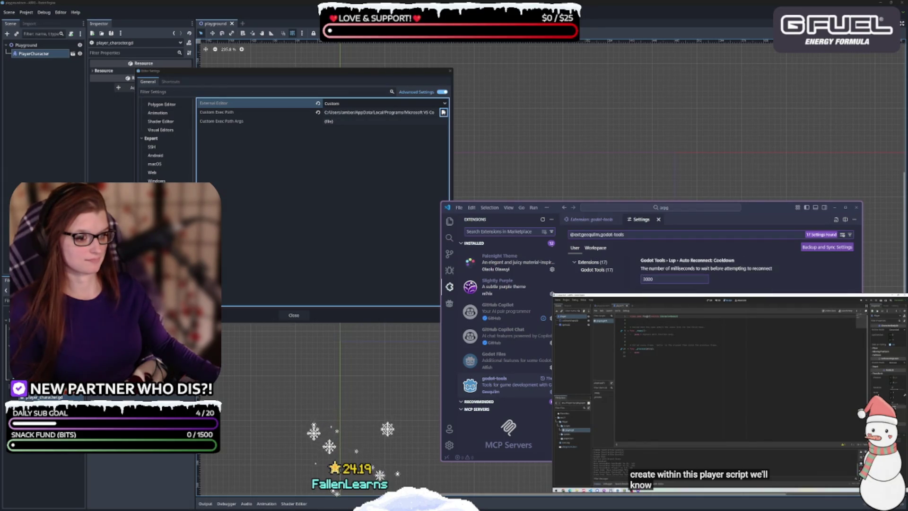
scroll(709, 274, down, 3)
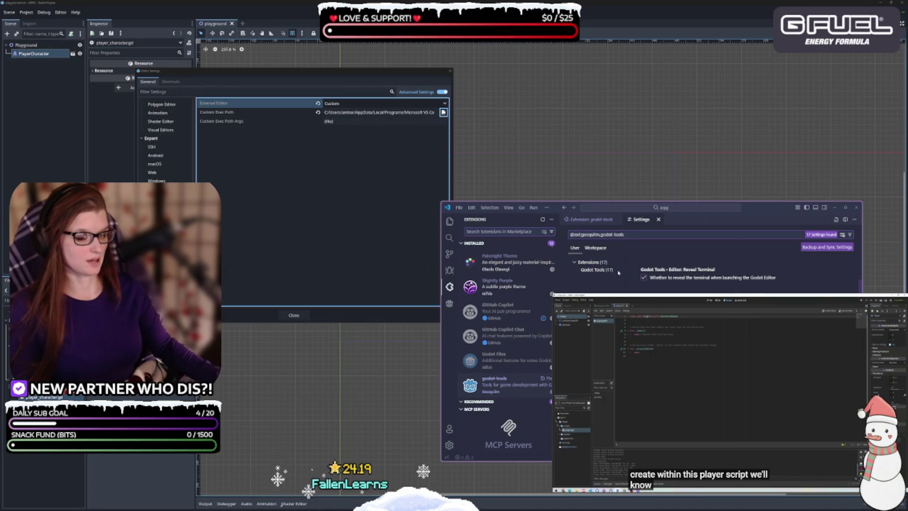
click(594, 221)
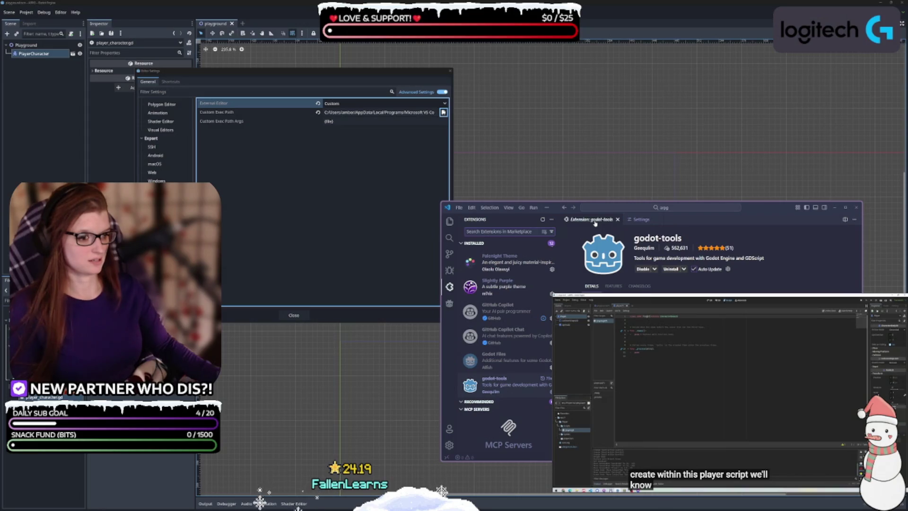
click(641, 223)
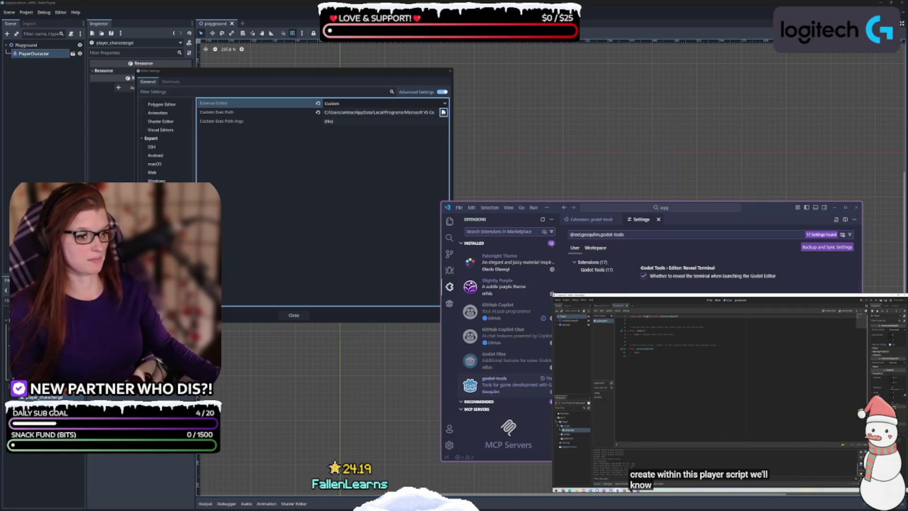
click(591, 220)
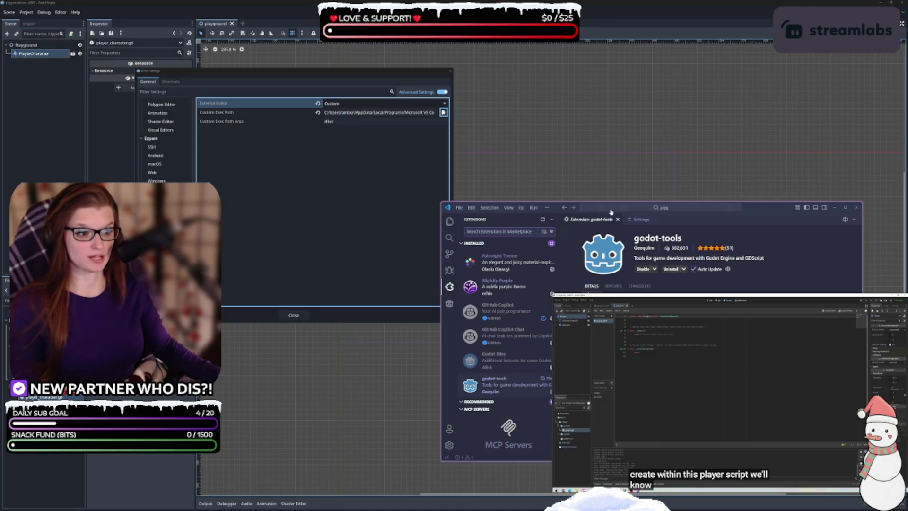
- Drag the VS Code window showing godot-tools up and to the left
drag(761, 210, 706, 171)
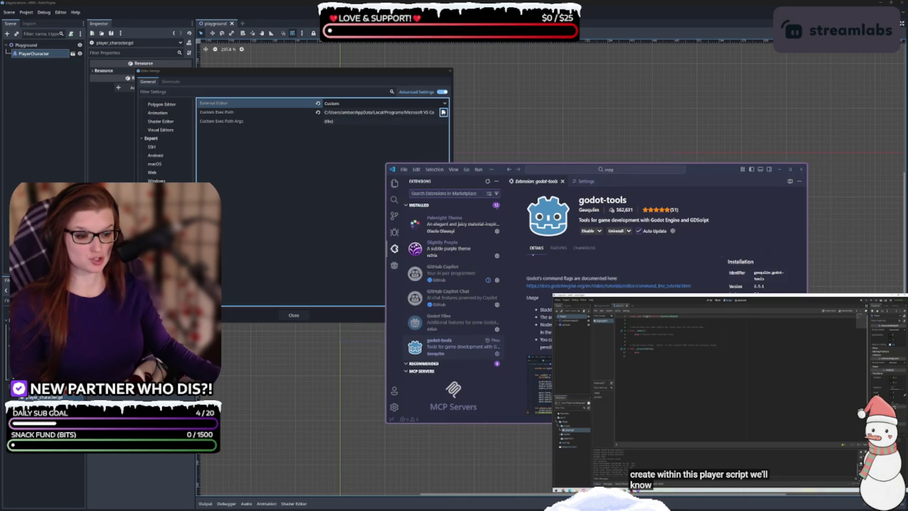
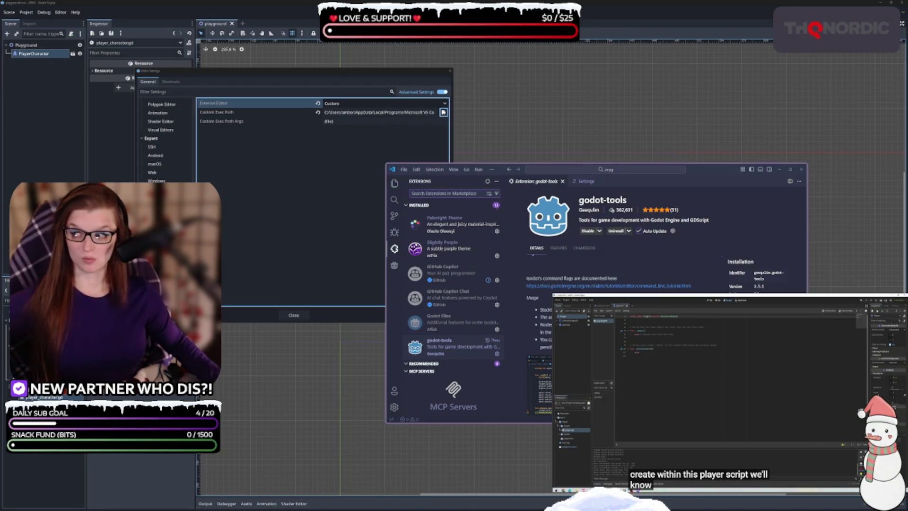
- Switch between Godot's Editor Settings and VS Code, then open the godot-tools extension's gear menu
click(259, 184)
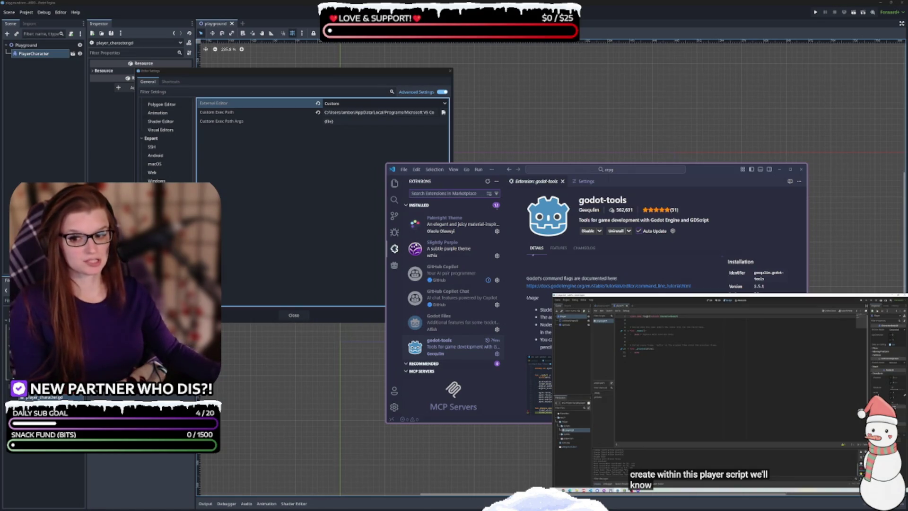
click(293, 228)
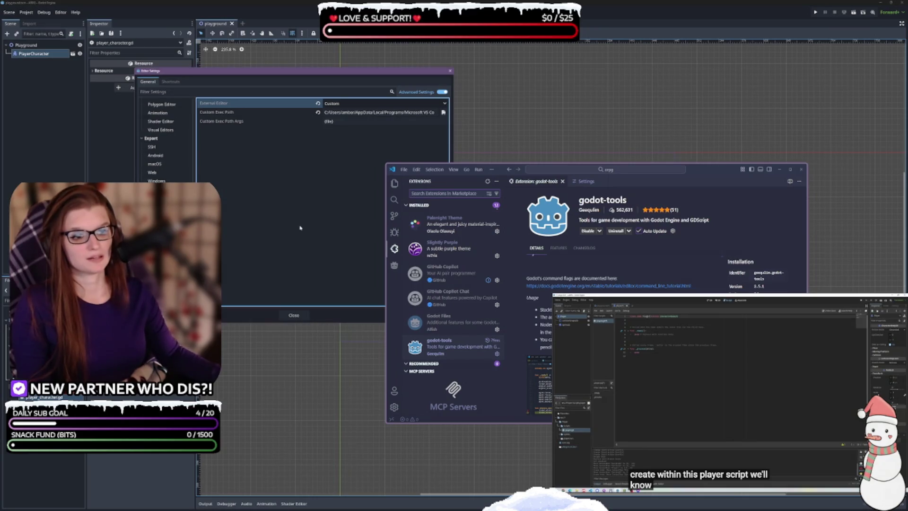
drag(715, 168, 716, 169)
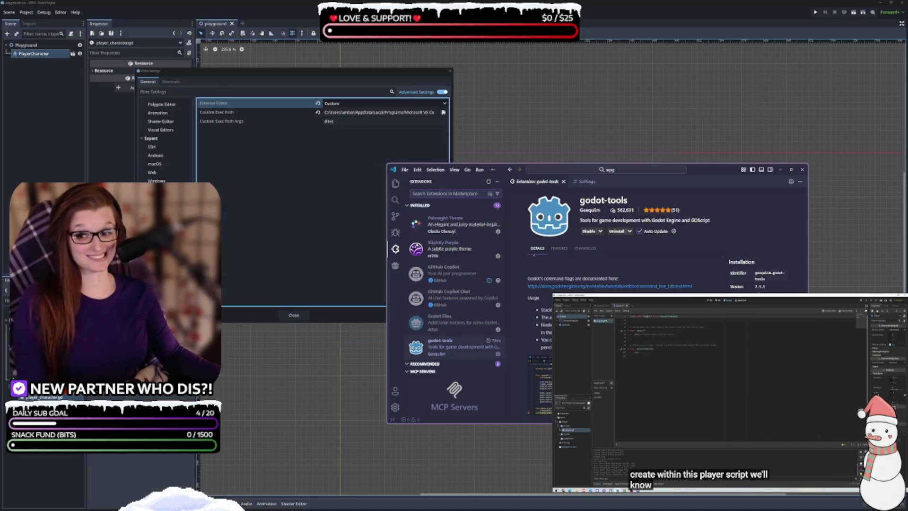
click(239, 244)
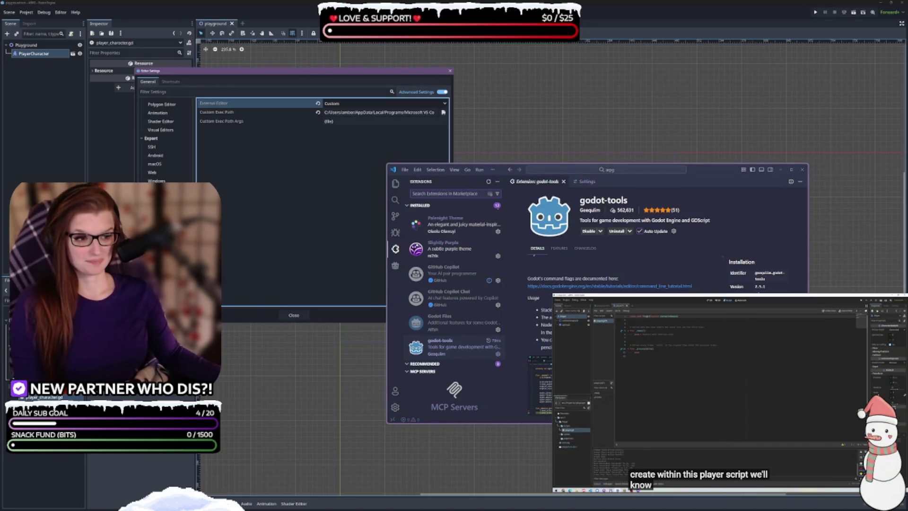
click(674, 231)
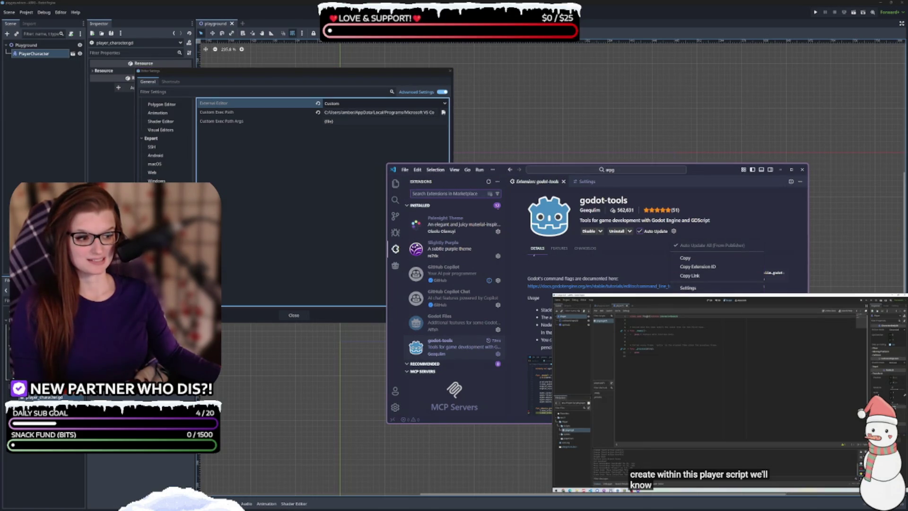
- Open the godot-tools extension settings in VS Code and scroll down to the Lsp options
click(688, 288)
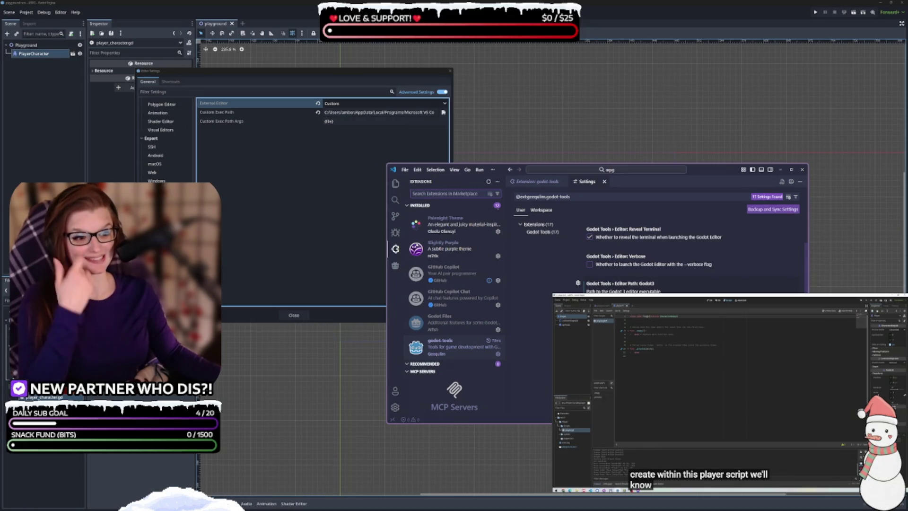
scroll(658, 256, down, 3)
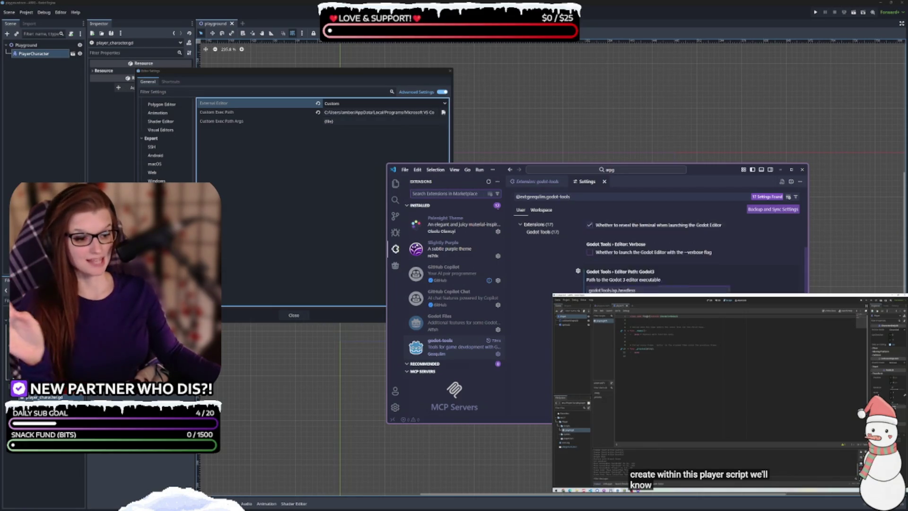
scroll(657, 256, down, 5)
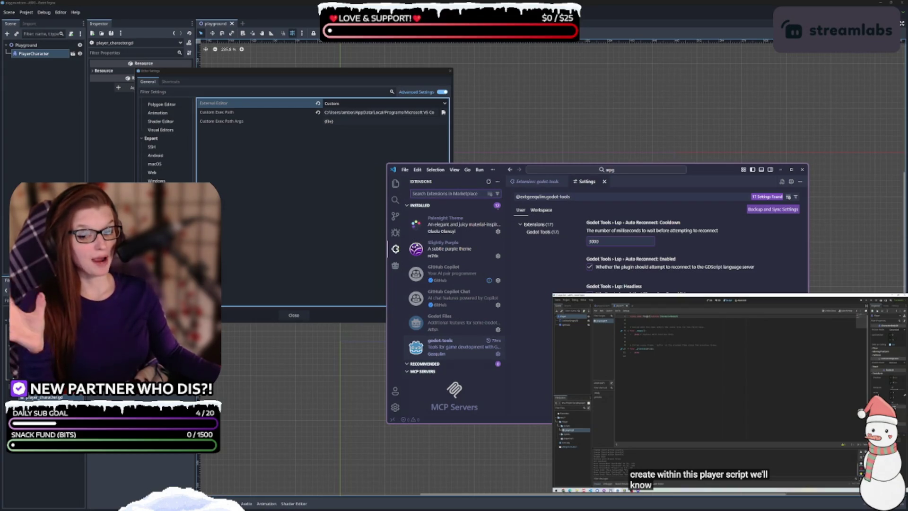
- Hide the Extensions sidebar so the godot-tools settings fill the tab, then return to Godot's external editor choices
click(310, 218)
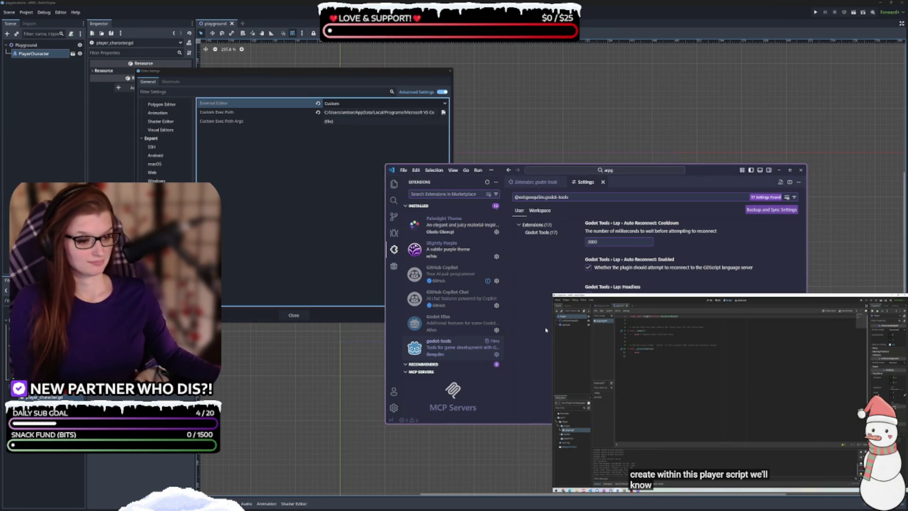
click(520, 183)
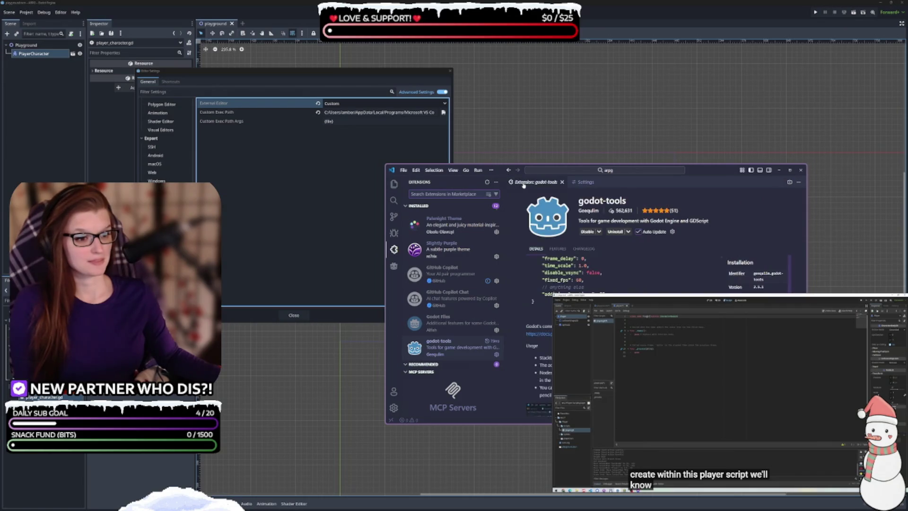
click(394, 250)
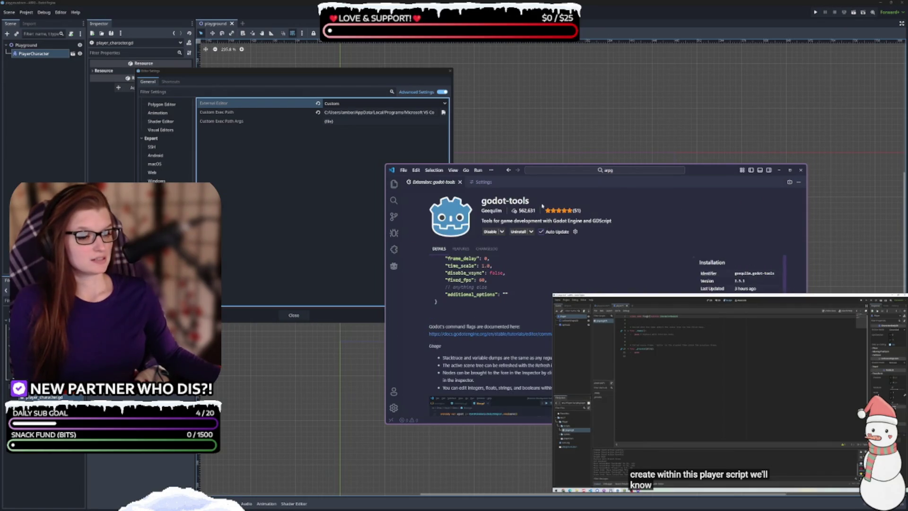
click(481, 183)
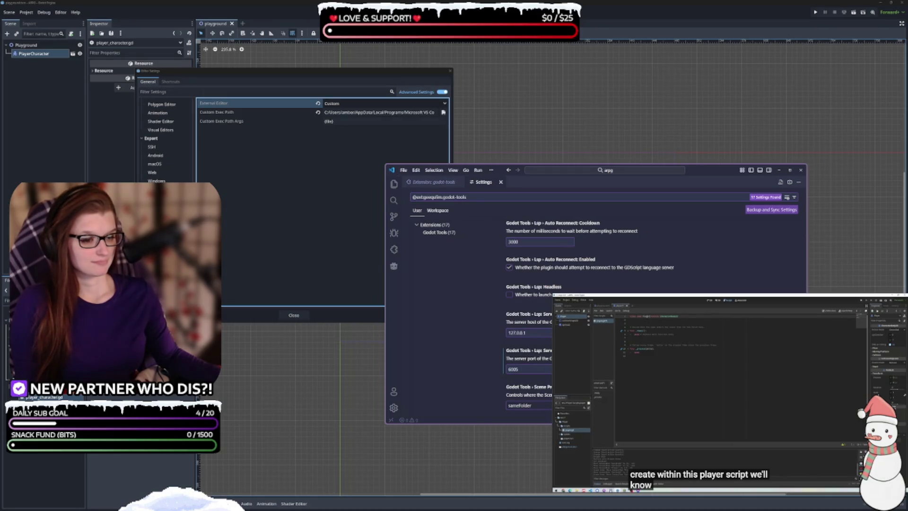
click(300, 188)
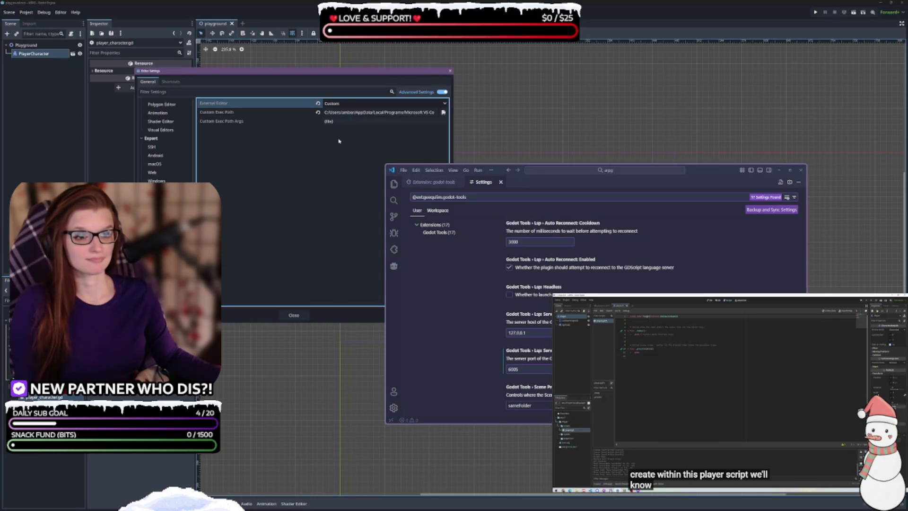
click(343, 104)
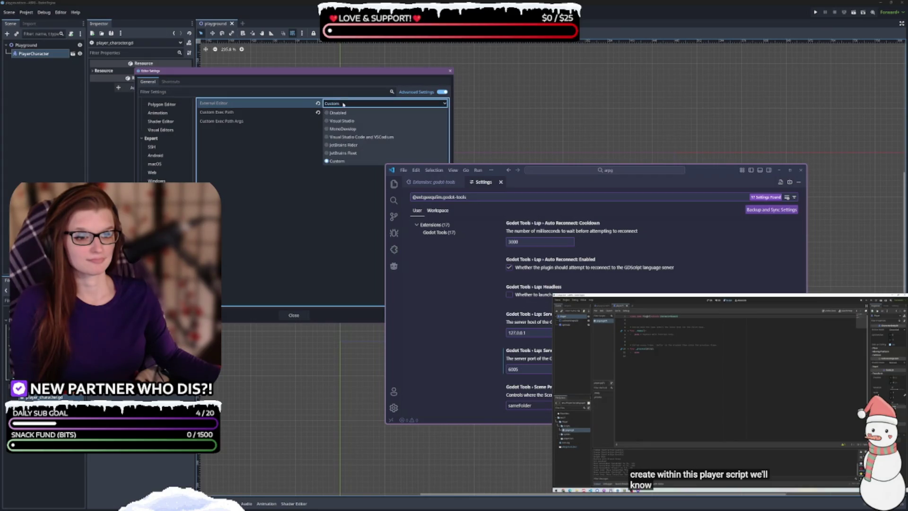
- Choose 'Visual Studio Code and VSCodium' as Godot's external editor and open player_character.gd in VS Code
click(352, 137)
click(293, 315)
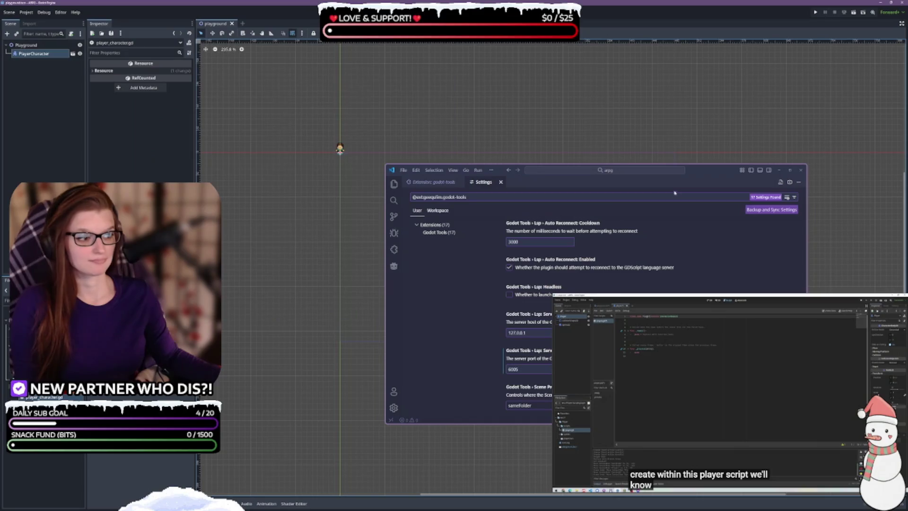
click(393, 183)
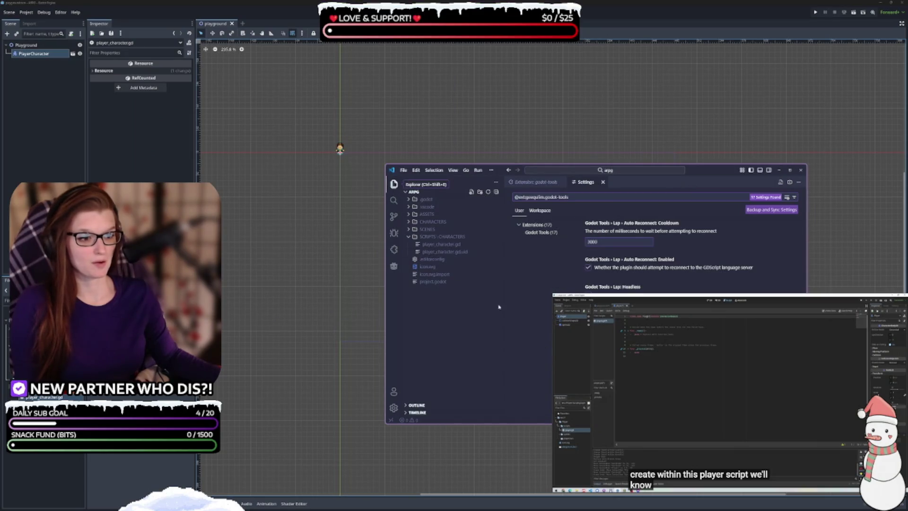
click(603, 182)
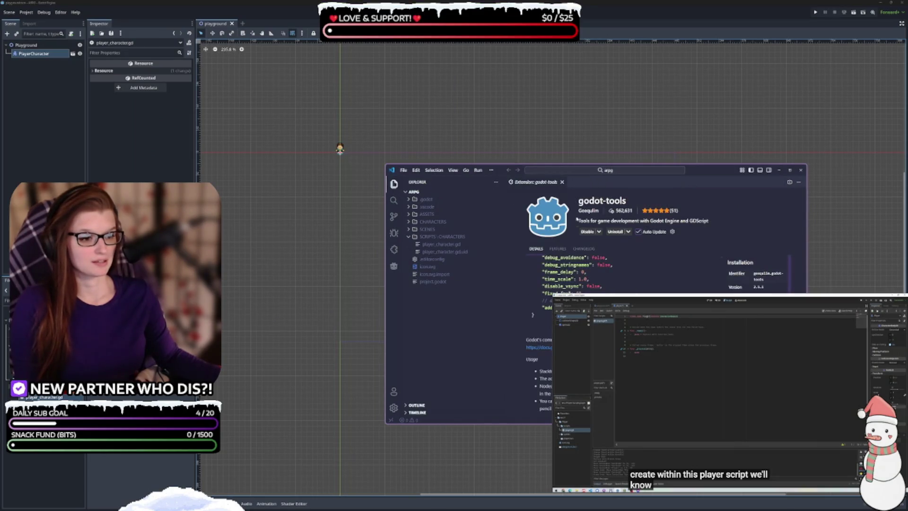
click(562, 182)
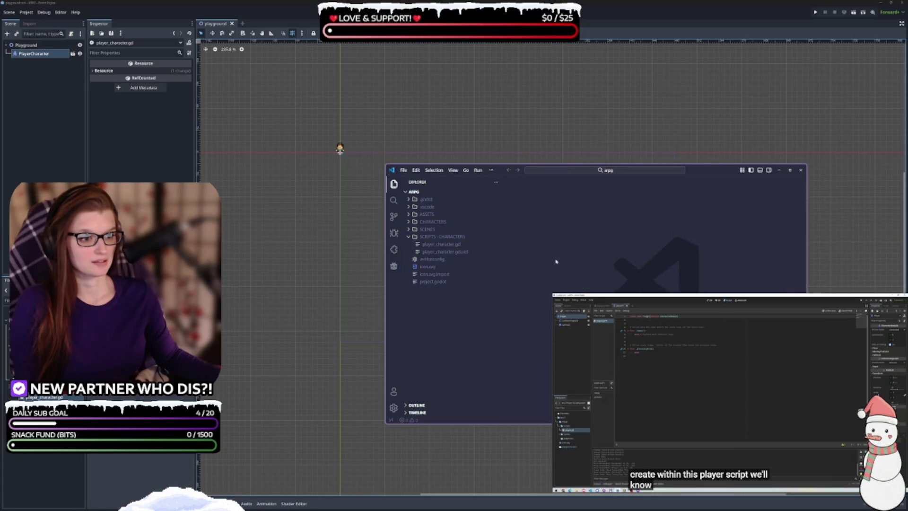
click(445, 246)
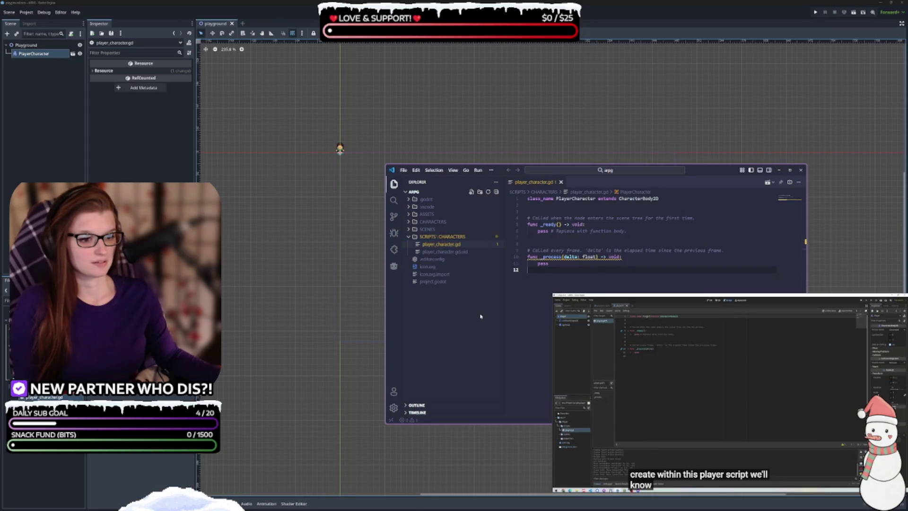
- Move VS Code aside, show player_character.gd in Godot's Script workspace, and close VS Code
mouse_move(575, 257)
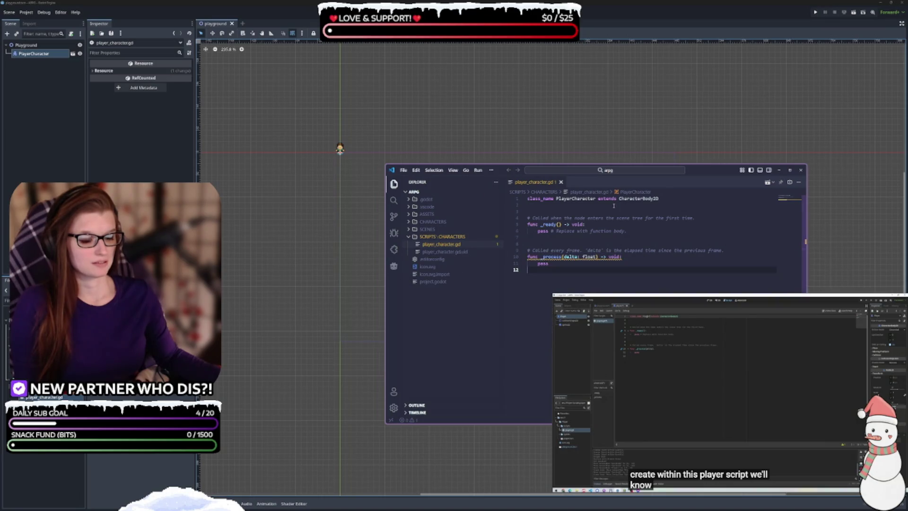
drag(582, 170, 495, 154)
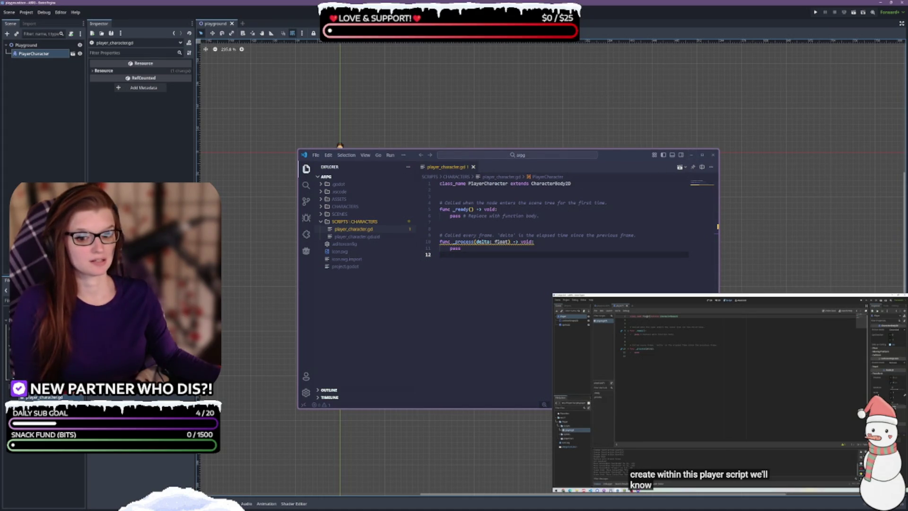
key(ctrl+F3)
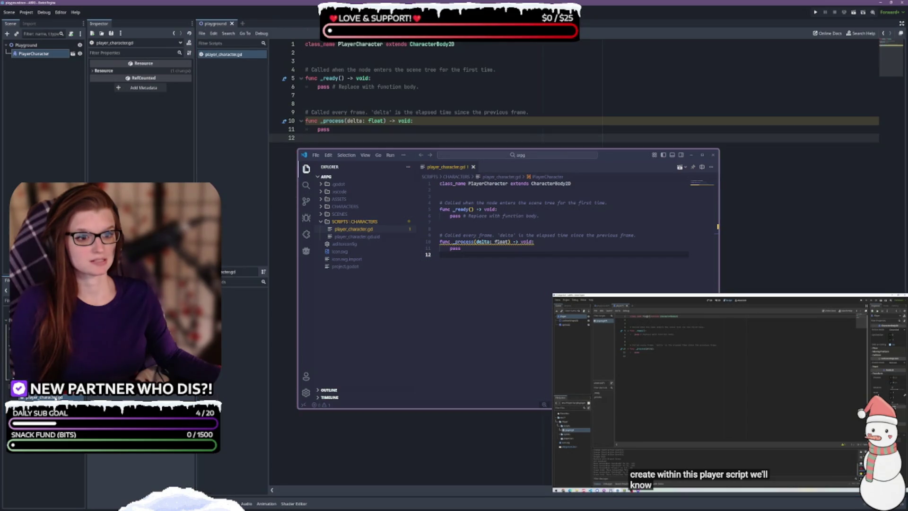
click(507, 313)
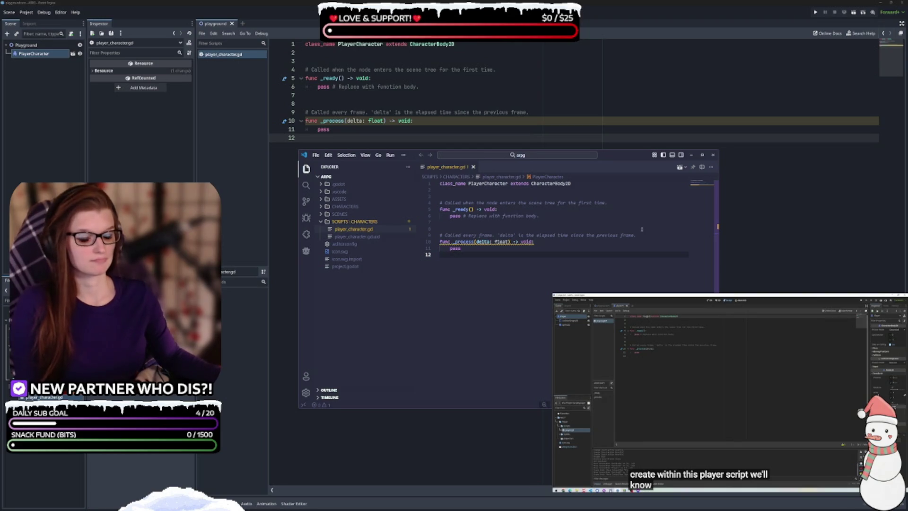
click(714, 156)
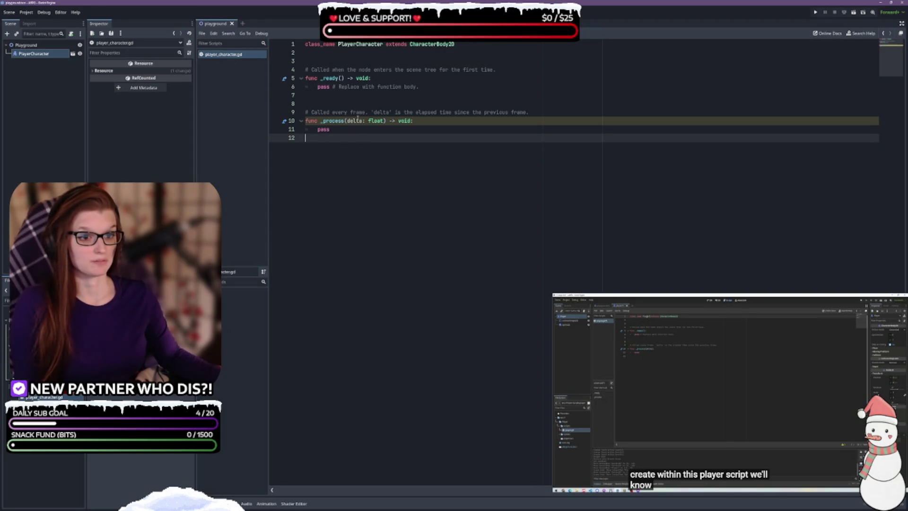
key(Up)
key(Up)
key(Up)
key(Up)
key(Up)
key(Up)
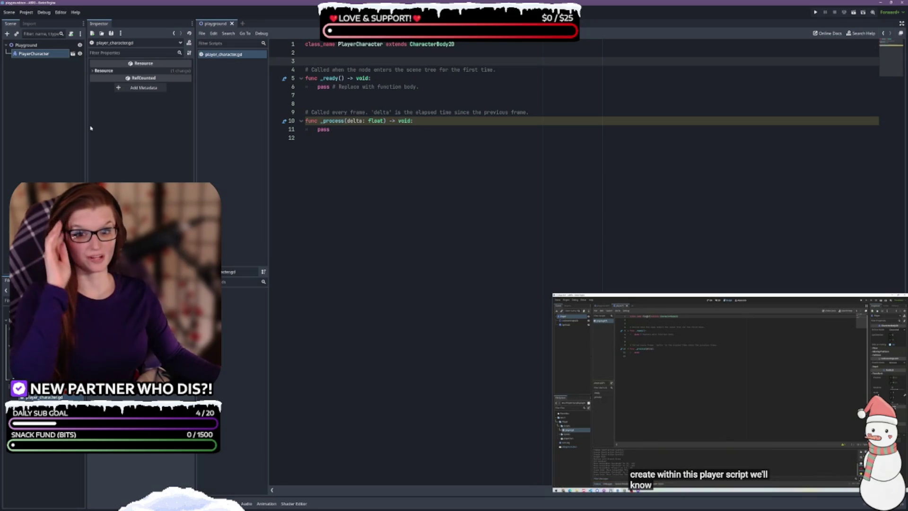
drag(85, 122, 93, 121)
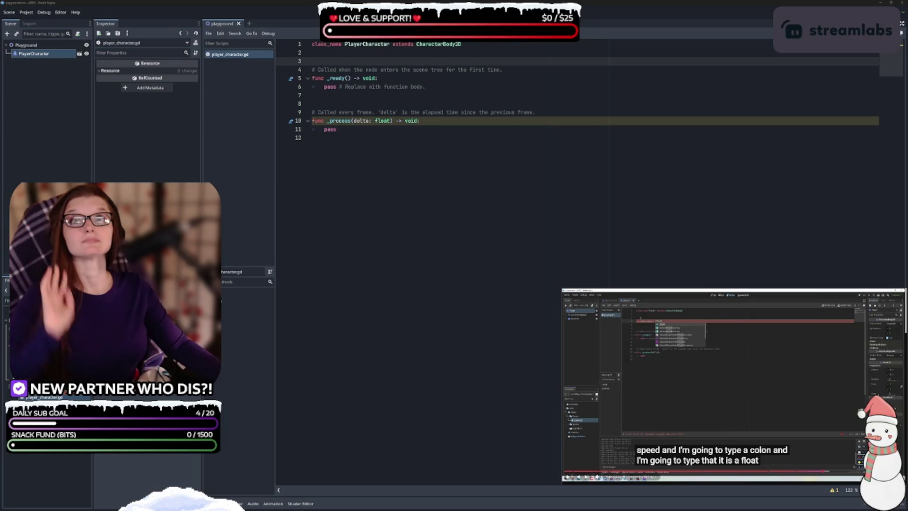
- Insert two blank lines below the class_name PlayerCharacter line in player_character.gd
click(342, 60)
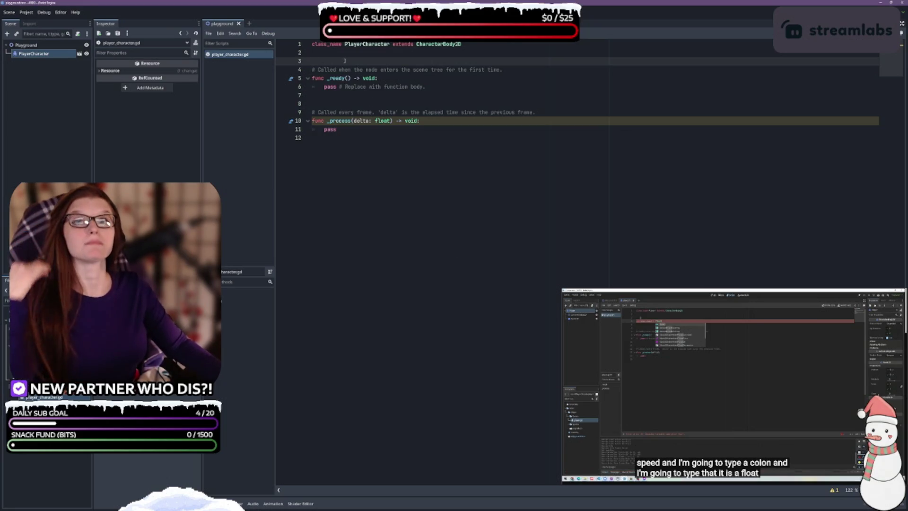
key(Return)
key(Return)
key(Up)
key(Up)
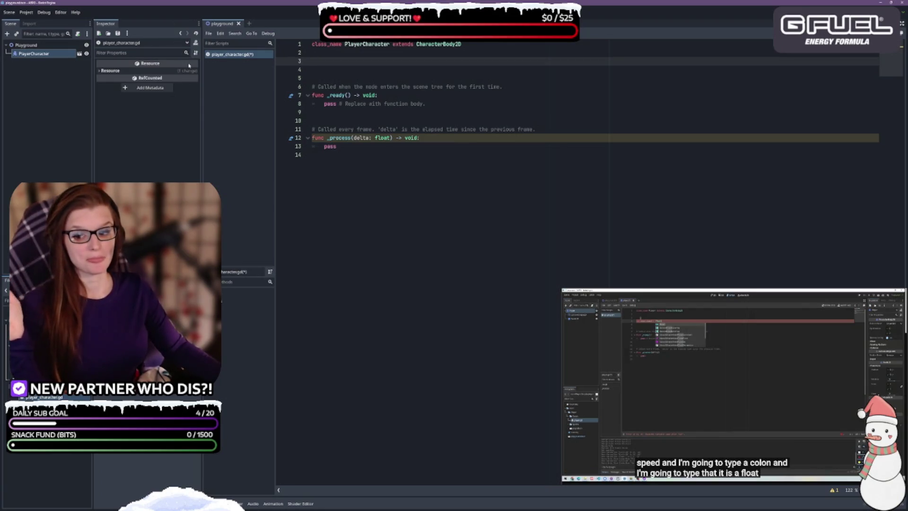
mouse_move(189, 65)
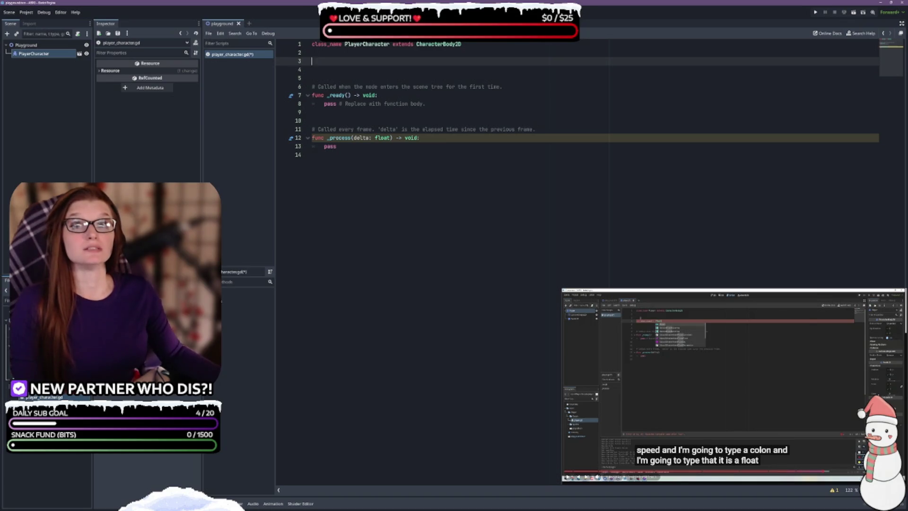
- Declare var move_speed : float = 100.0 on line 3 of the script
text(ve_)
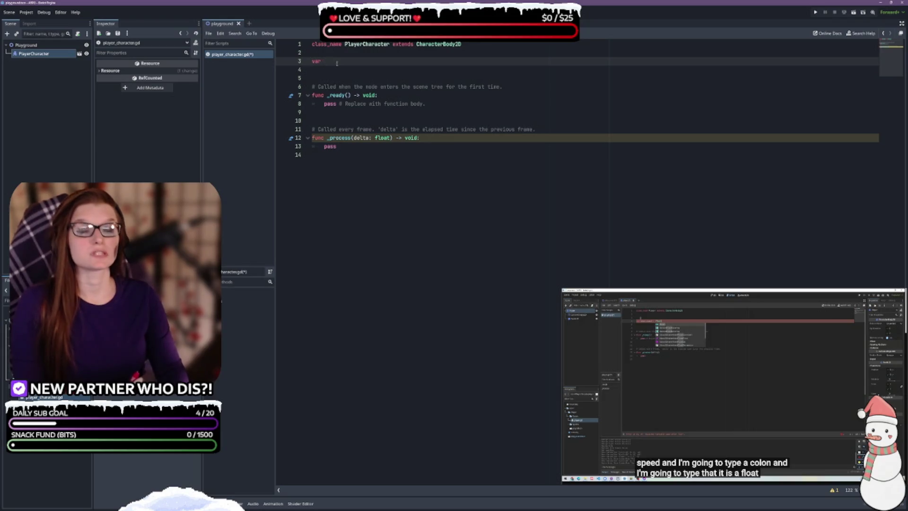
text(speed : )
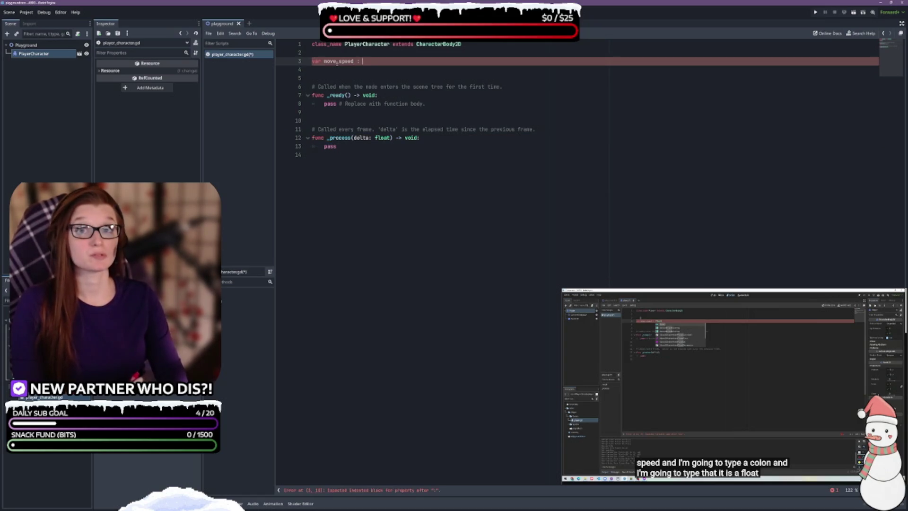
text(float)
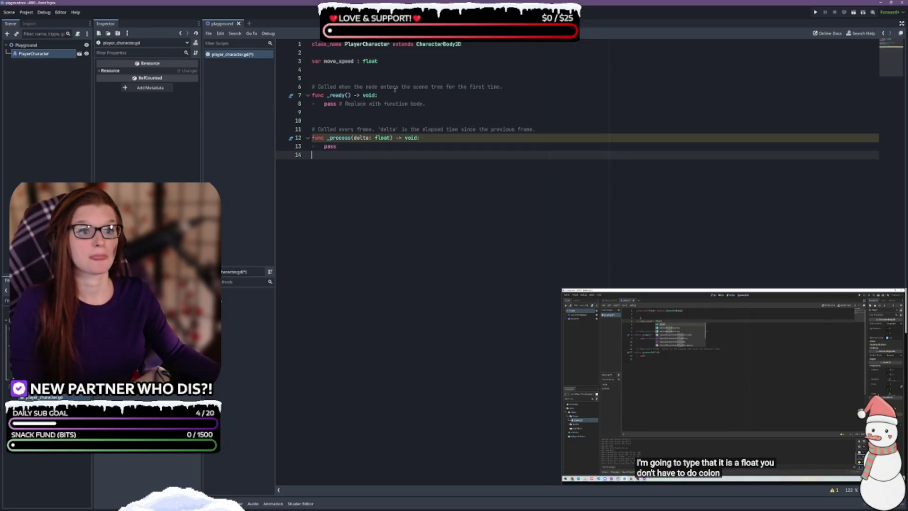
text( =)
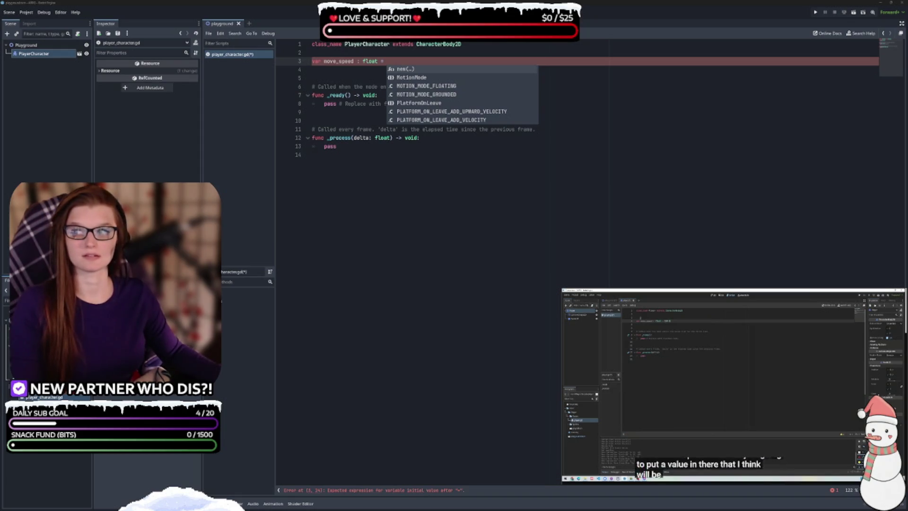
click(402, 61)
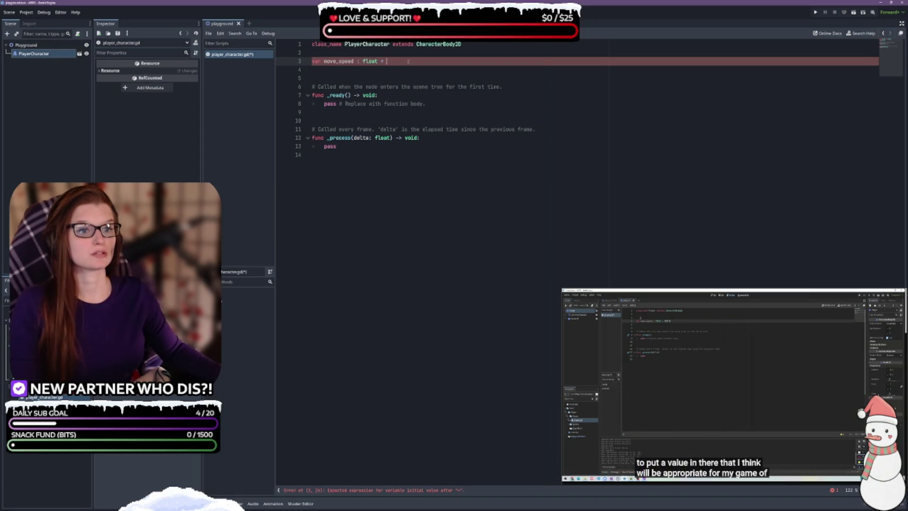
text(100.0)
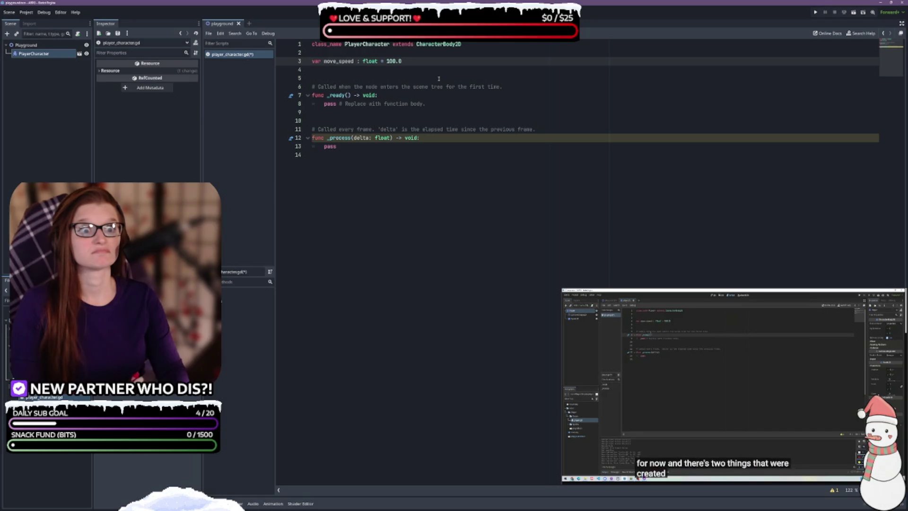
key(Down)
- Delete the surplus blank line below move_speed, pausing and resuming the reference video
key(BackSpace)
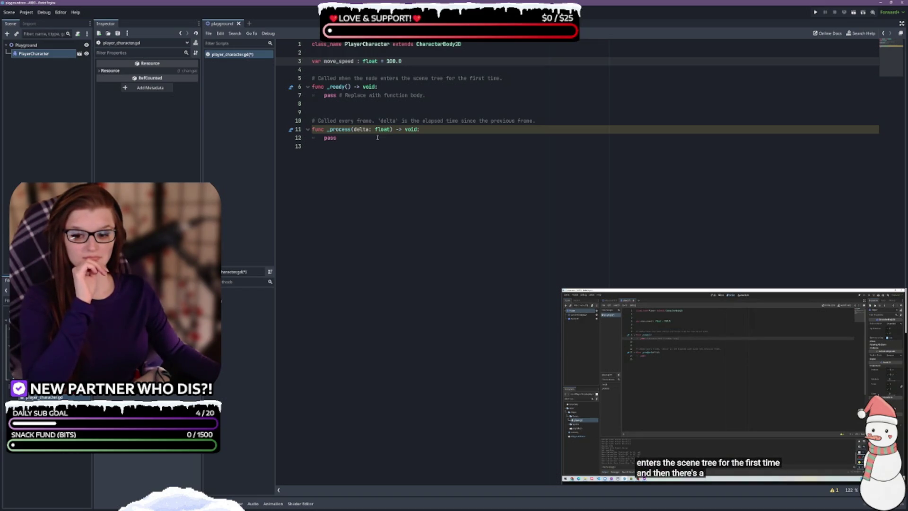
click(746, 396)
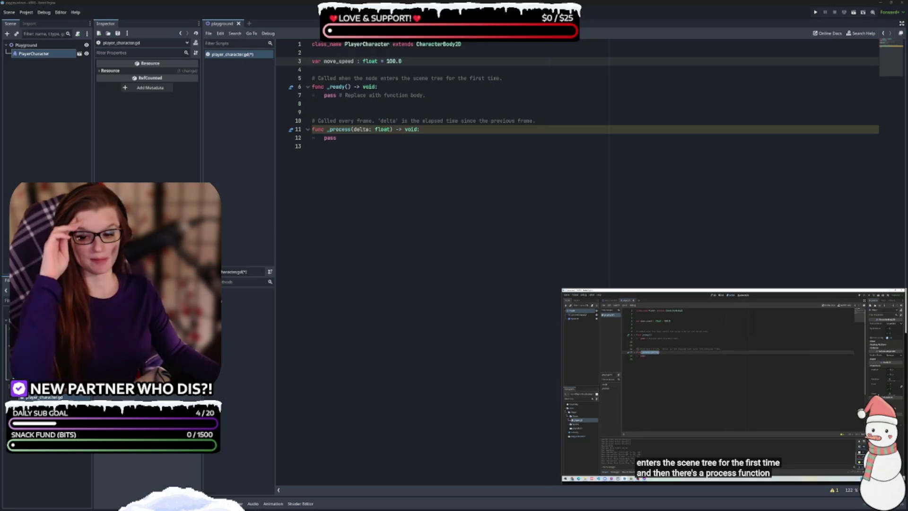
mouse_move(720, 439)
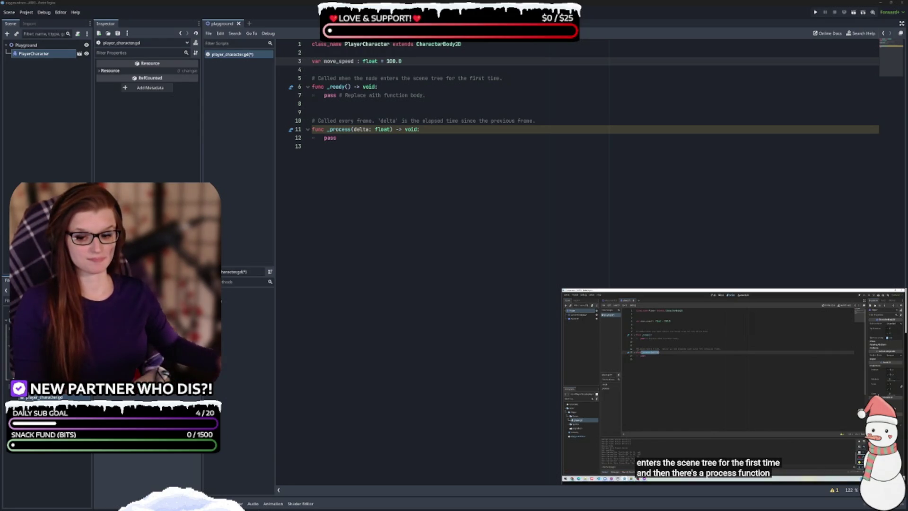
mouse_move(696, 469)
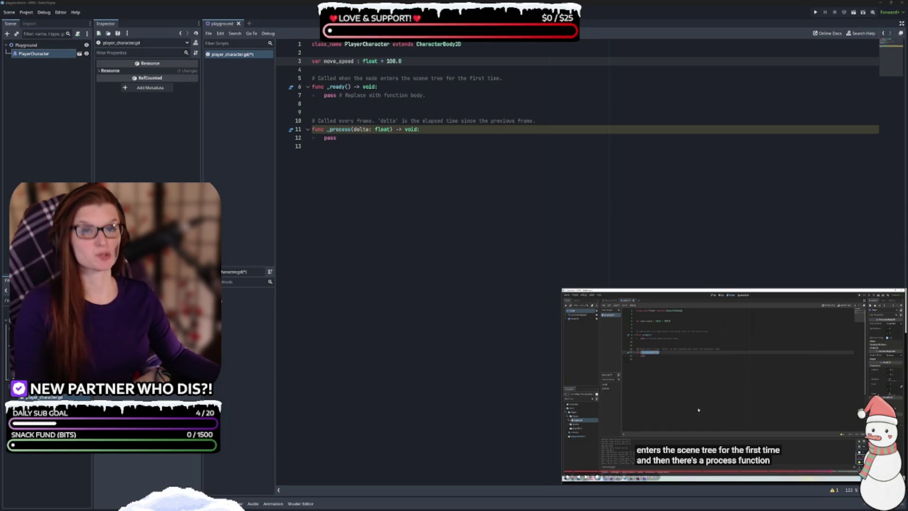
click(728, 370)
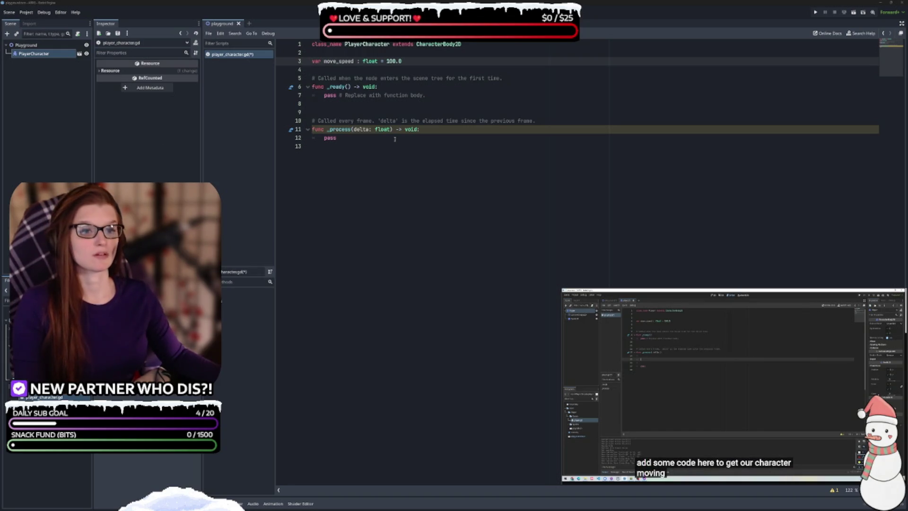
- Add three indented blank lines above pass in _process, ready to write on line 13
click(434, 131)
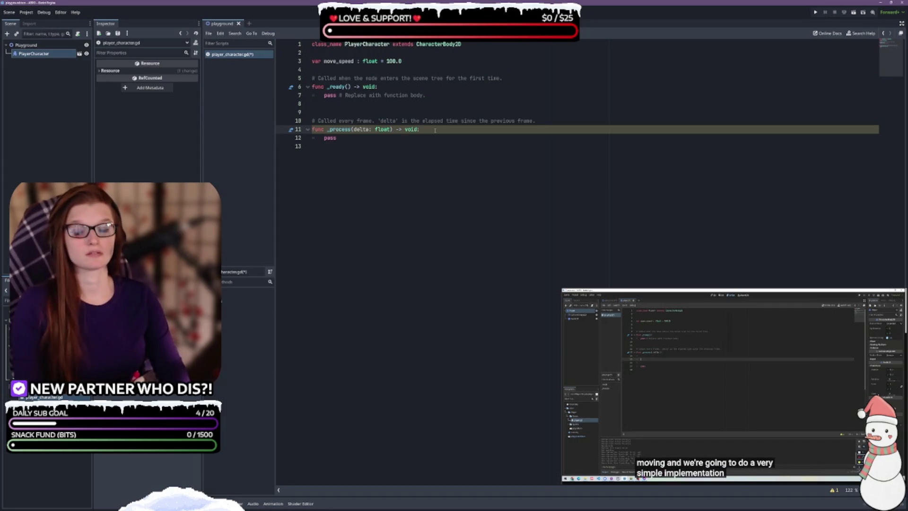
key(Return)
key(Return)
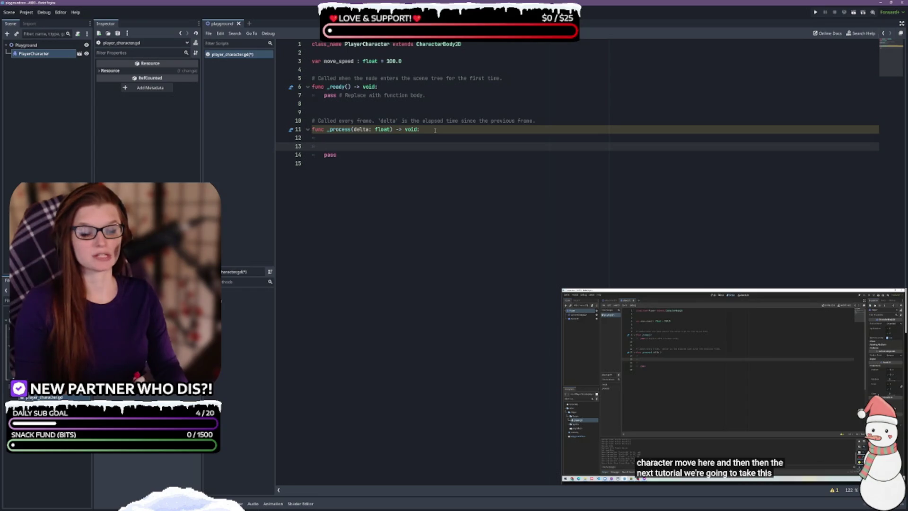
key(Return)
key(Up)
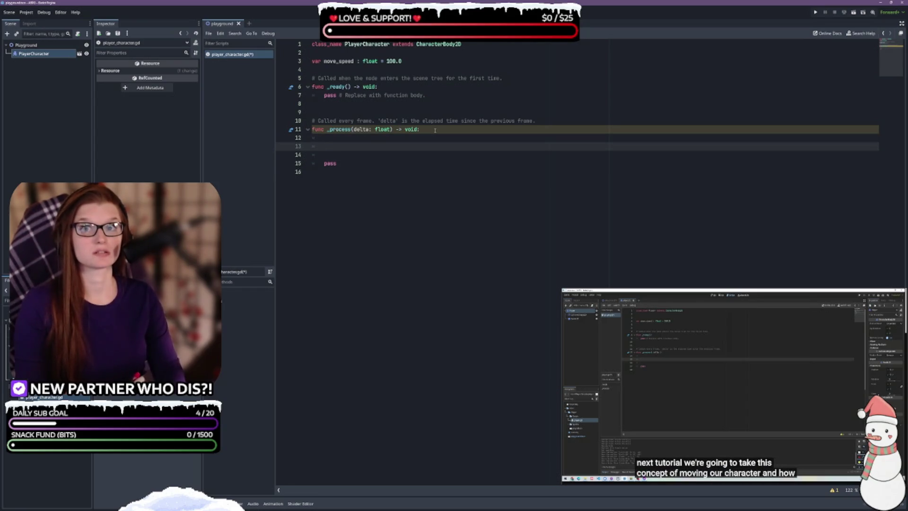
click(769, 399)
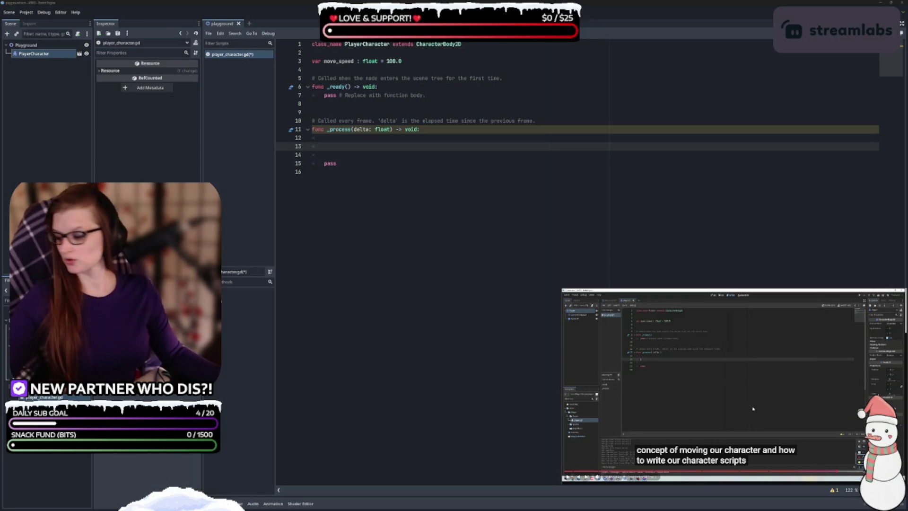
click(736, 380)
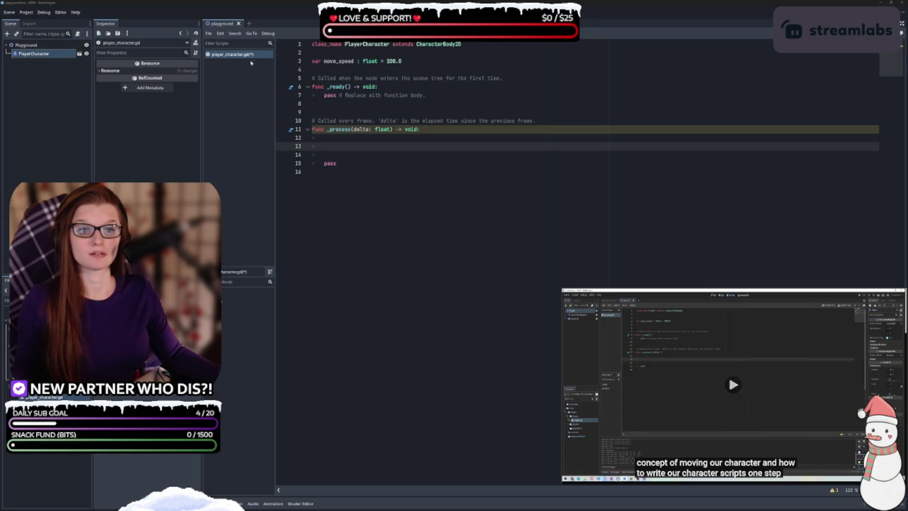
click(337, 145)
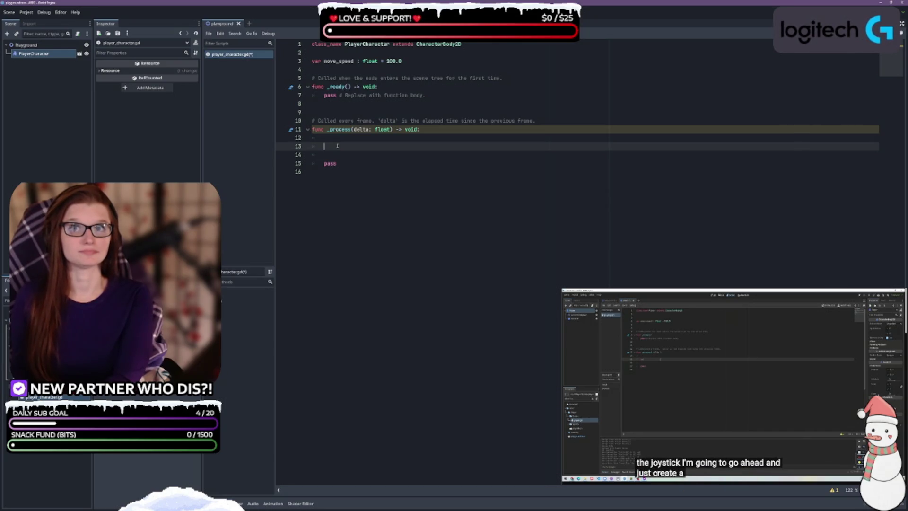
- Type var direction : Vector2 on line 13, accepting the Vector2 completion
text(var )
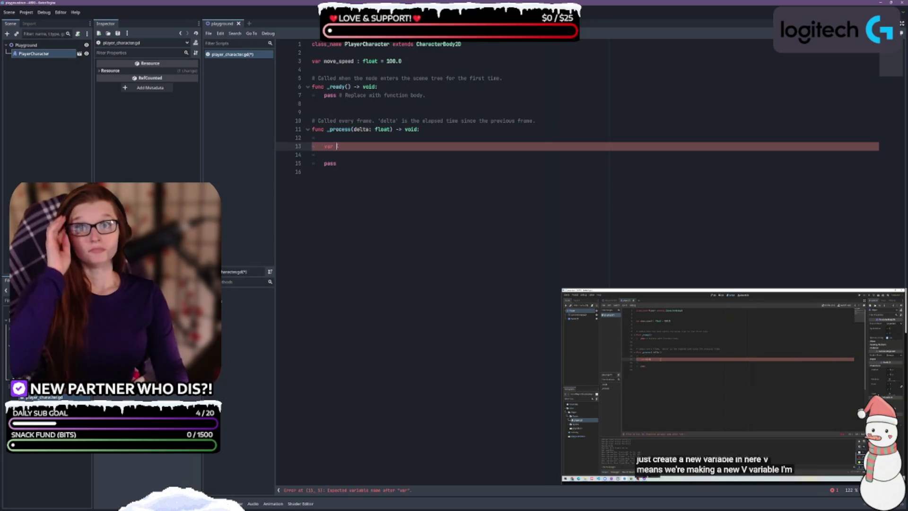
text(direc)
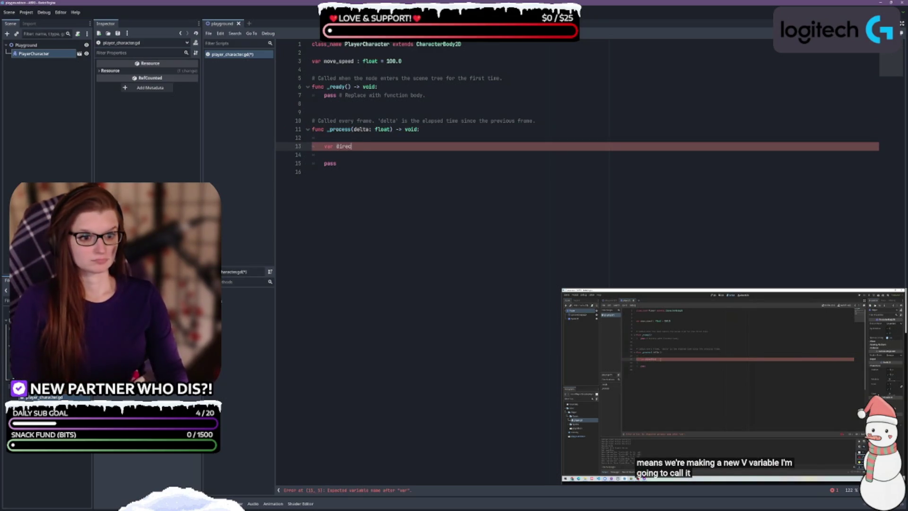
text(tion)
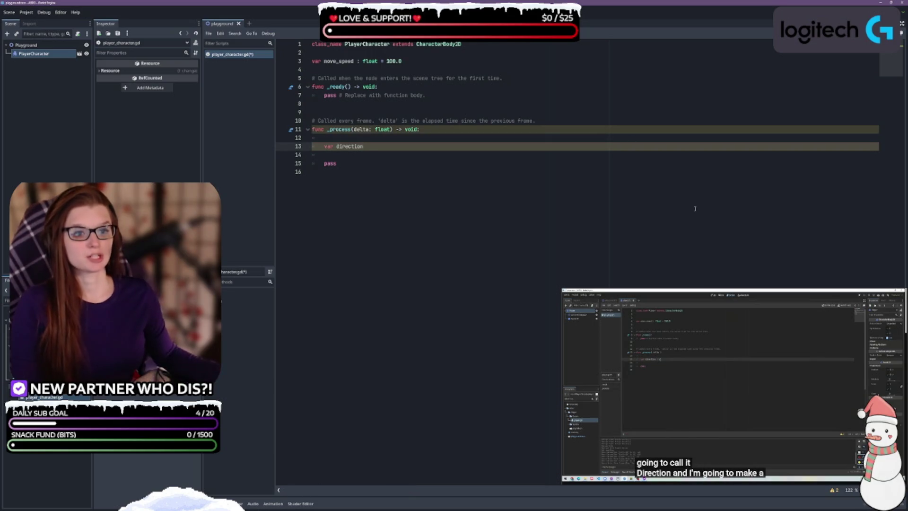
text( : v)
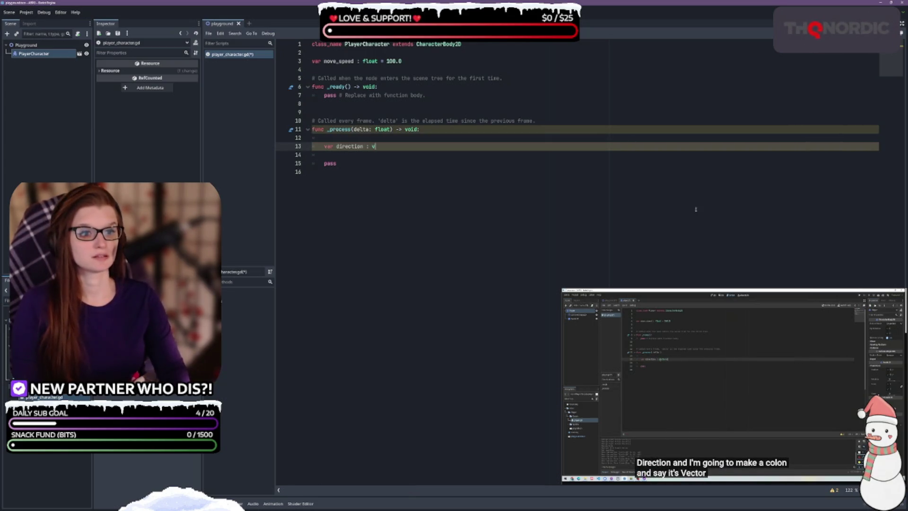
text(ector2)
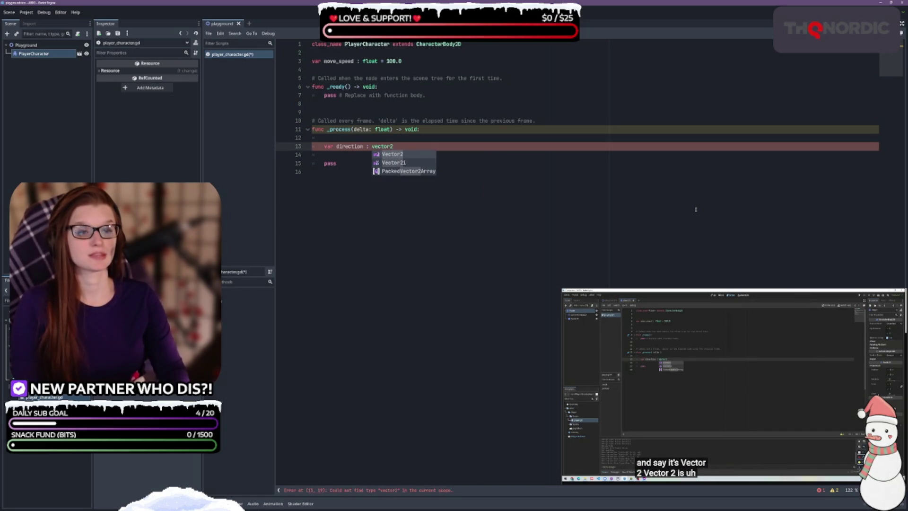
key(Return)
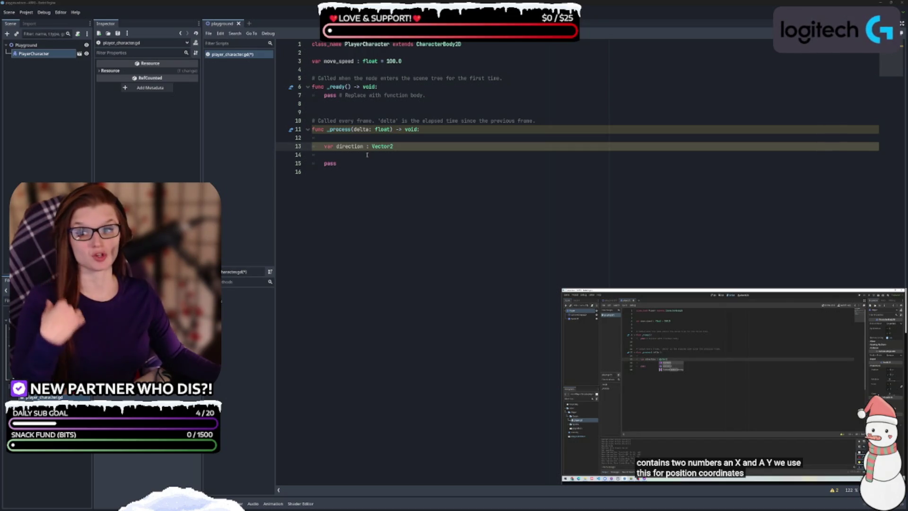
click(403, 149)
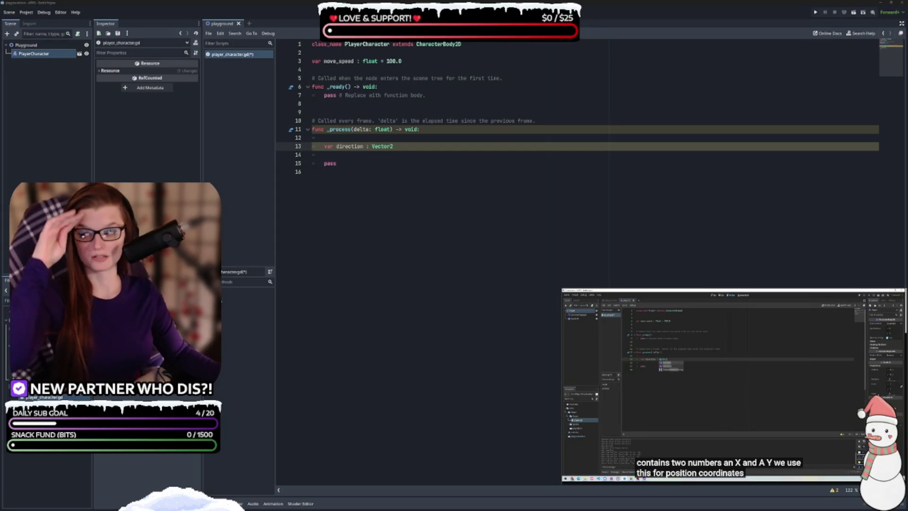
- Place the cursor after Vector2 on line 13 to begin the direction assignment
click(397, 163)
click(417, 149)
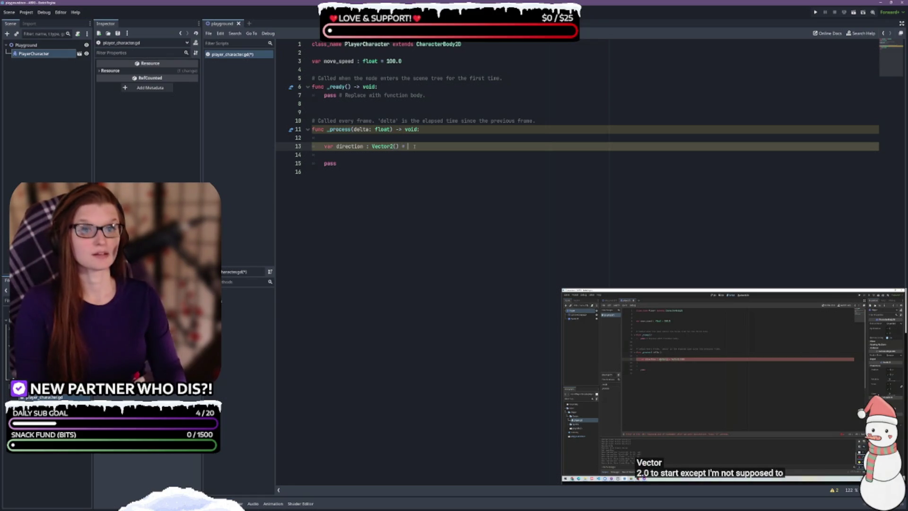
- Complete line 13 as var direction : Vector2 = Vector2.ZERO and start a new line below
text(() = Vect)
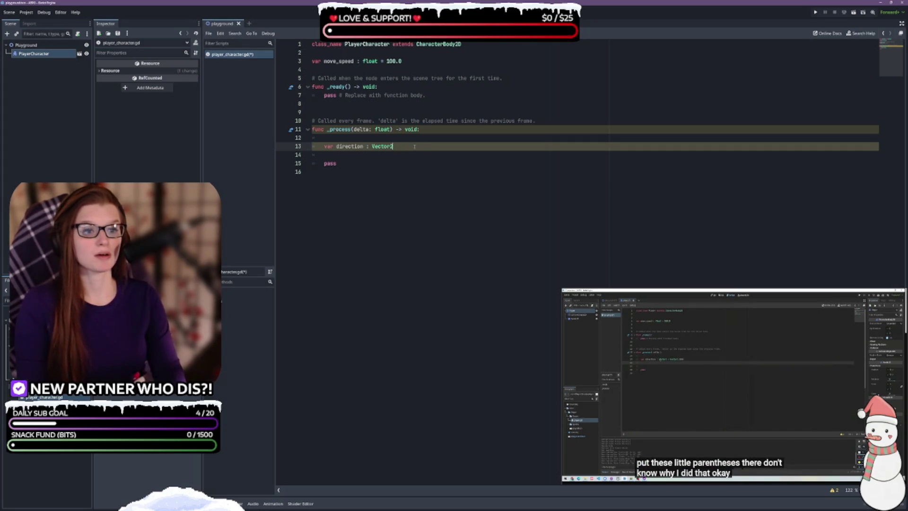
key(BackSpace)
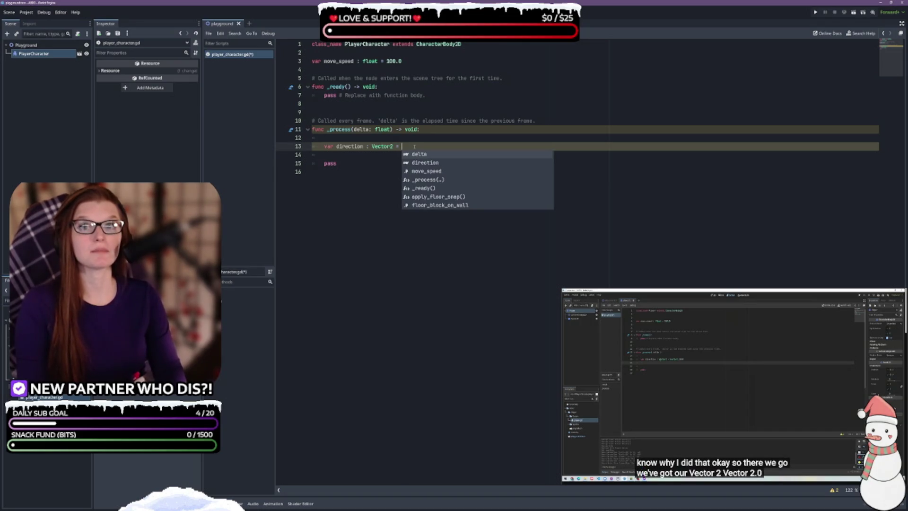
text(Vector2)
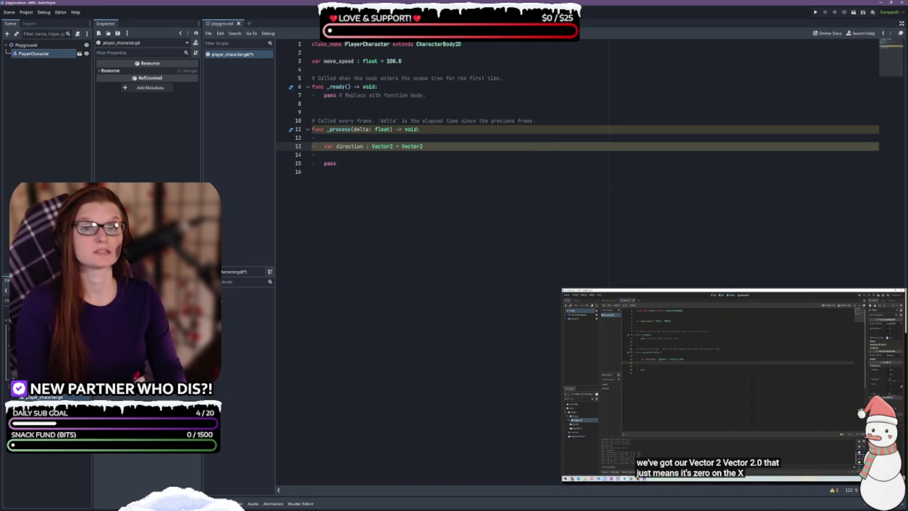
text(.ZERO)
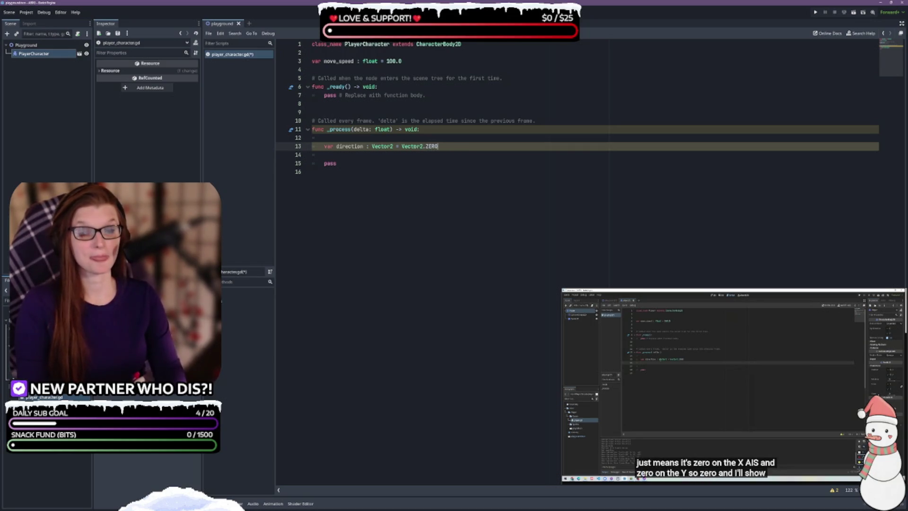
key(Return)
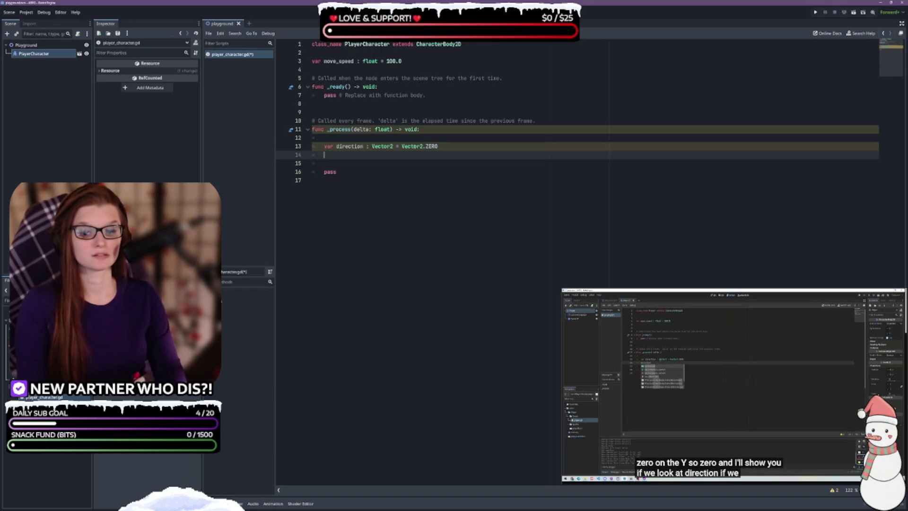
text(di)
key(BackSpace)
key(BackSpace)
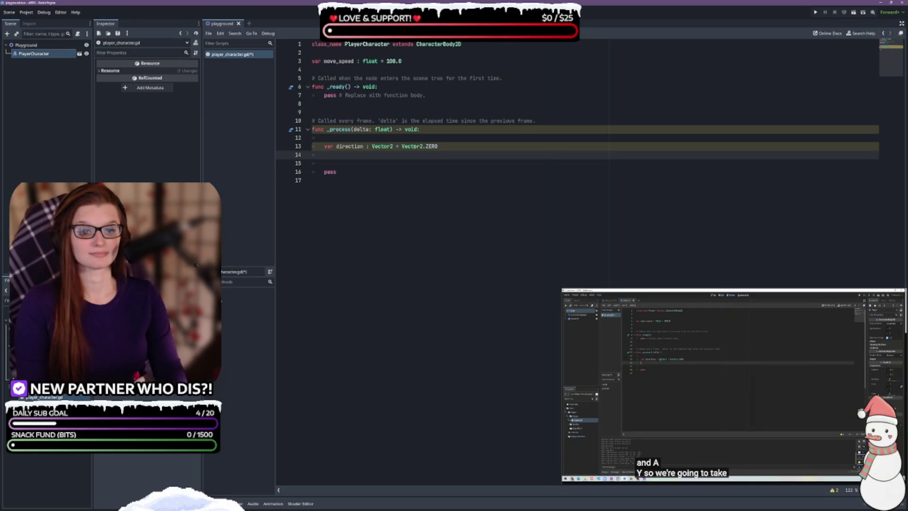
- On line 14, begin direction.x = Input.get_action_strength( using the autocomplete suggestion
text(directio)
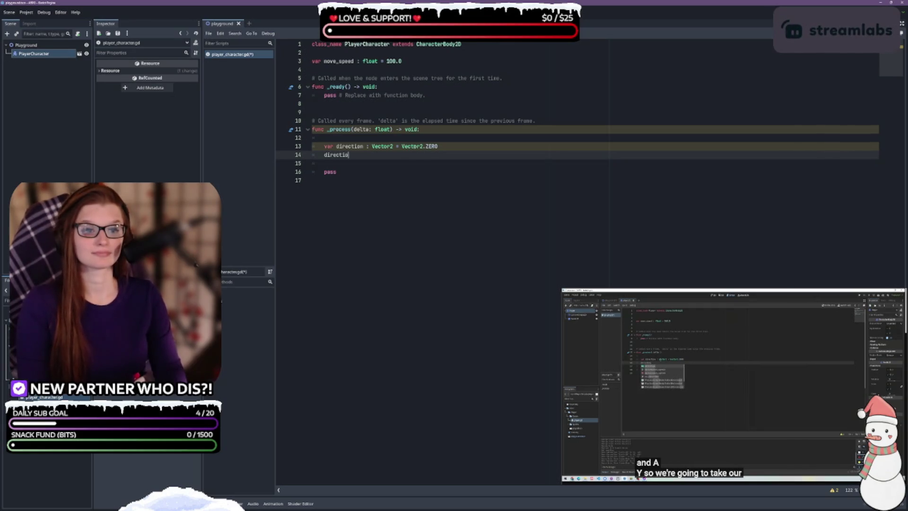
text(n.)
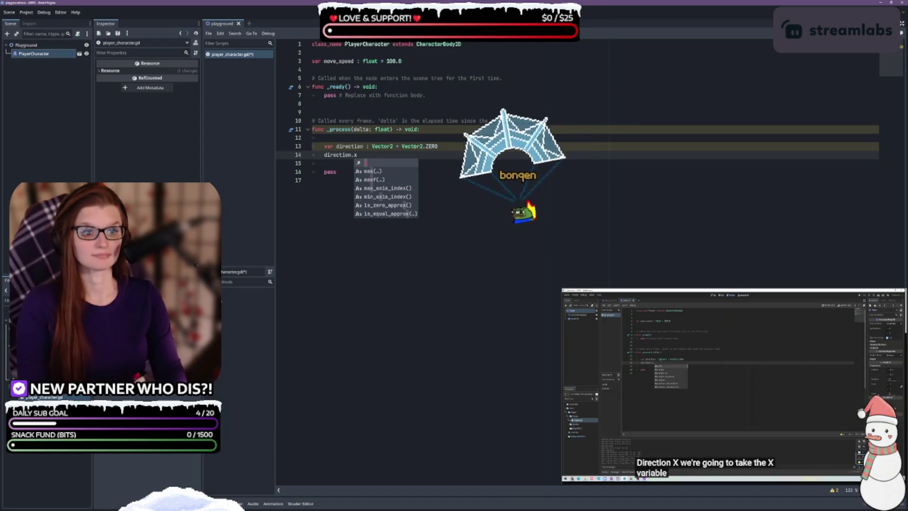
text(x )
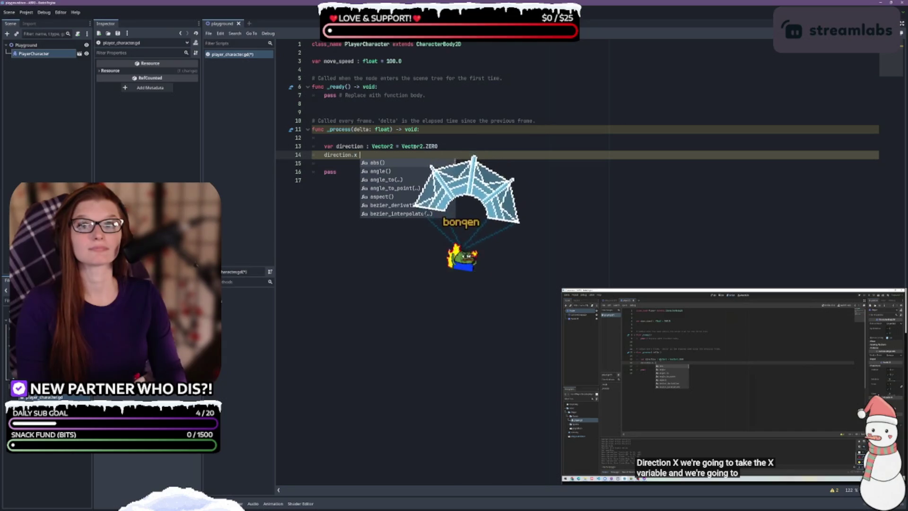
text(=)
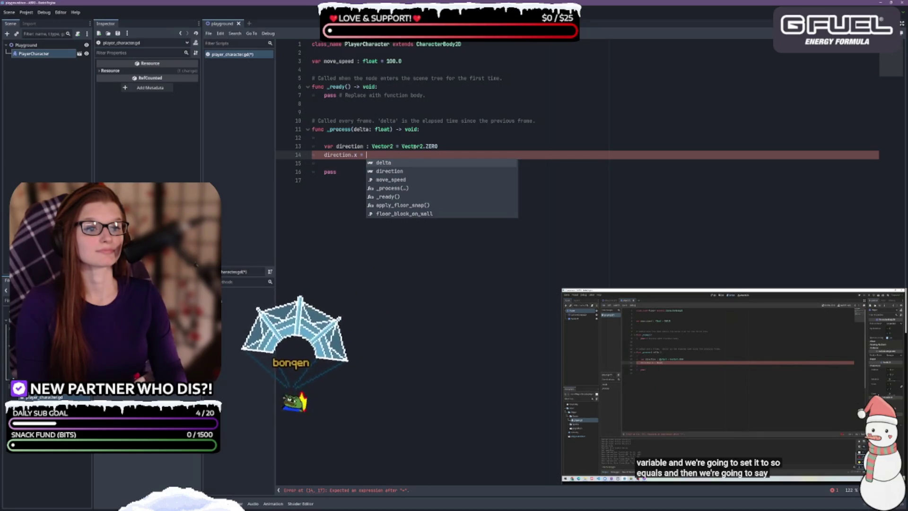
text(Input.)
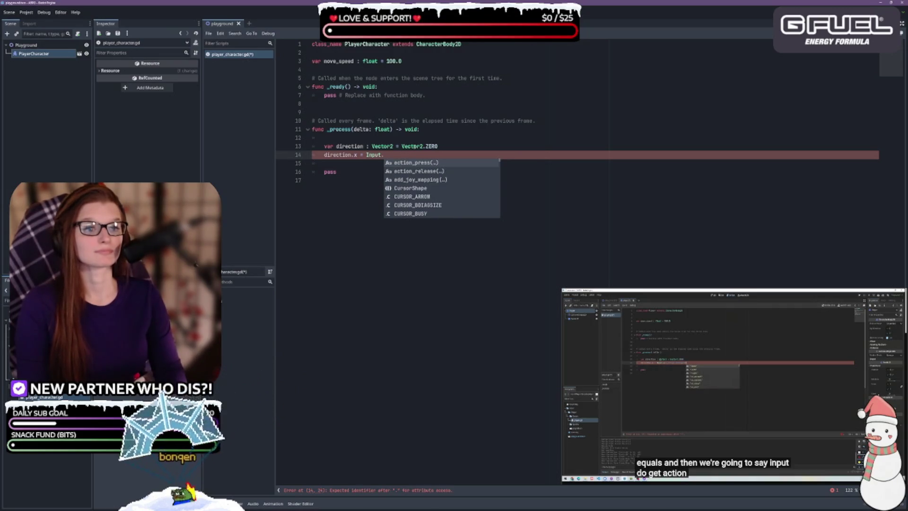
text(get)
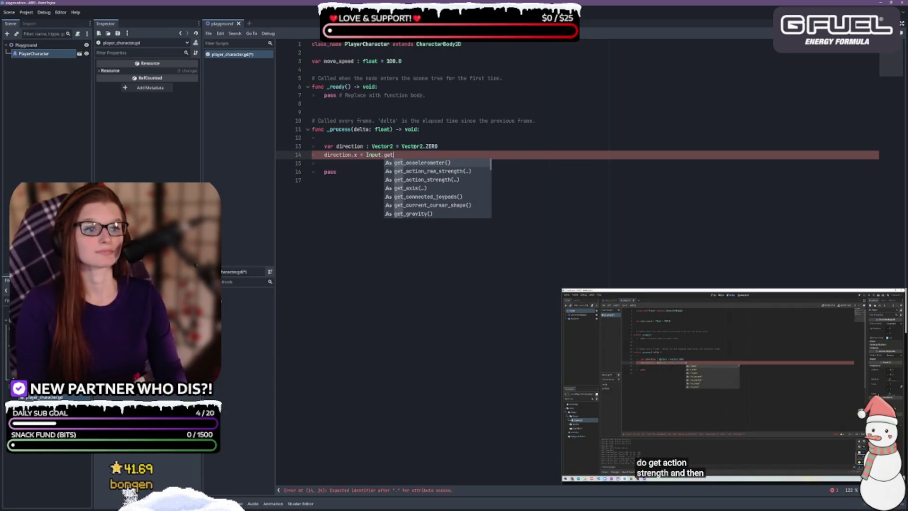
key(Down)
key(Return)
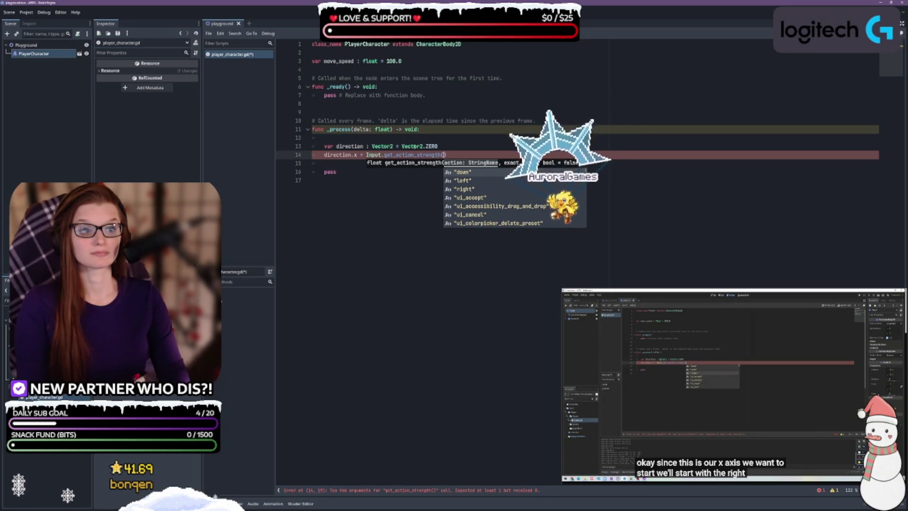
- Fill in "right" as the first get_action_strength argument and move past its parenthesis
text(right")
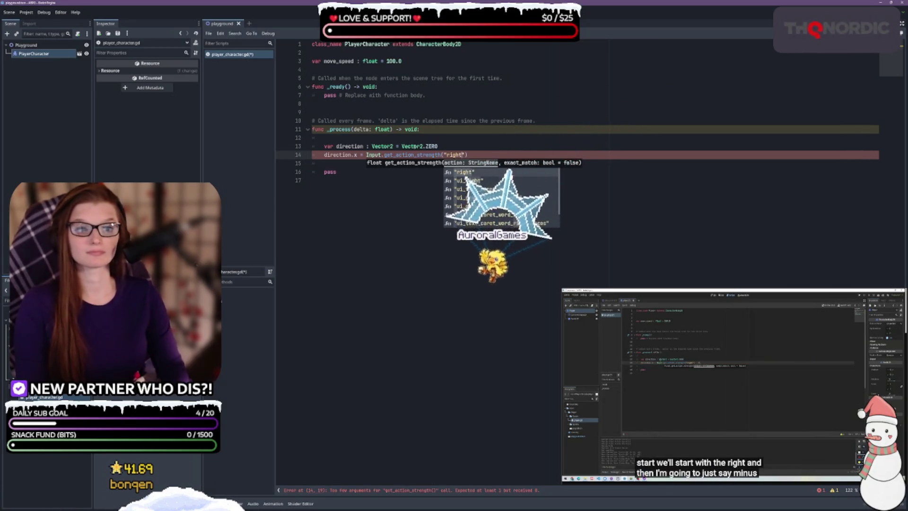
key(Return)
key(End)
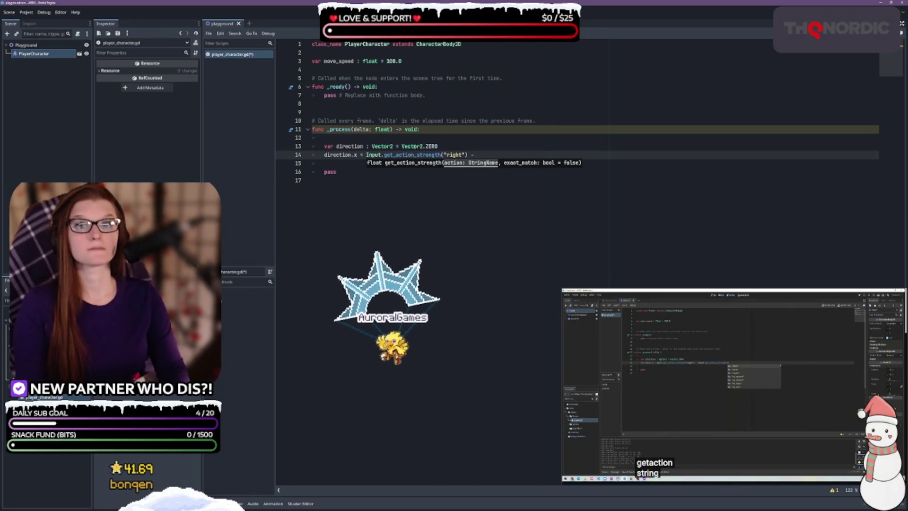
- Append - Input.get_action_strength("left") to line 14 and return to the line's end
text(- In)
text(put.get)
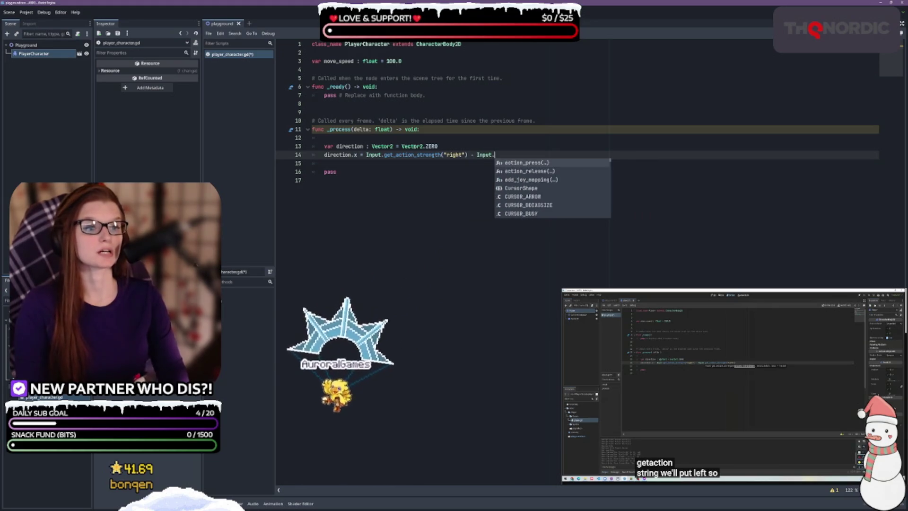
key(Down)
key(Return)
text(")
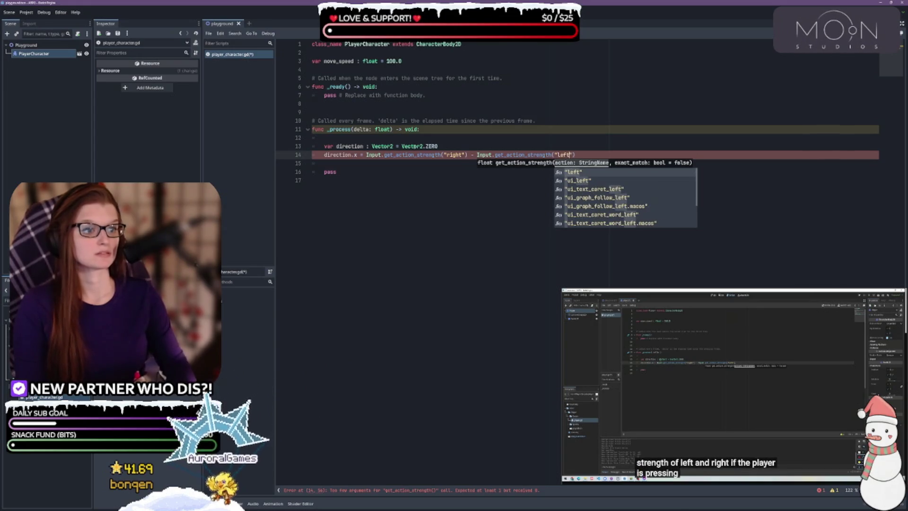
text(left)
key(End)
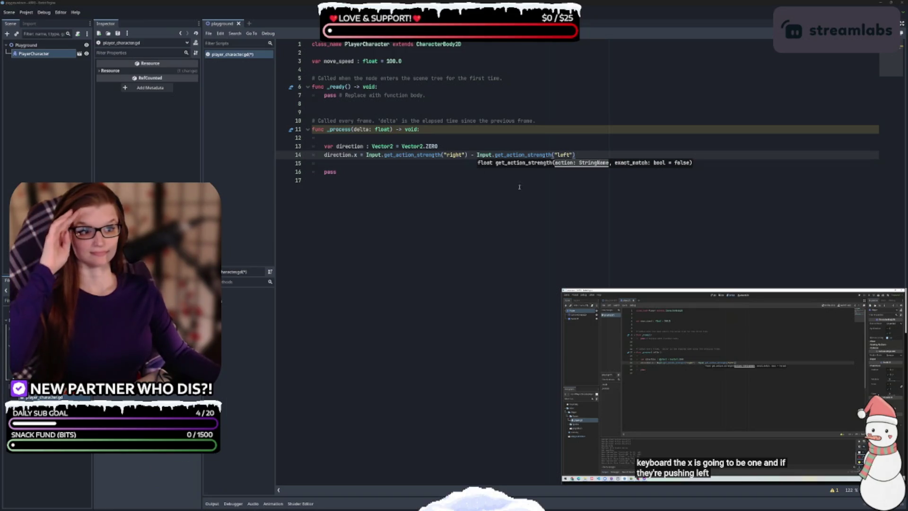
click(424, 167)
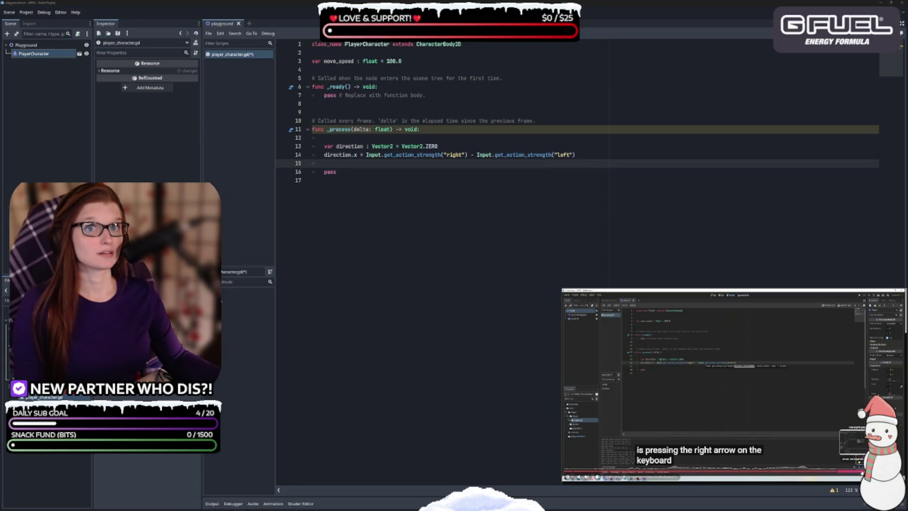
click(597, 154)
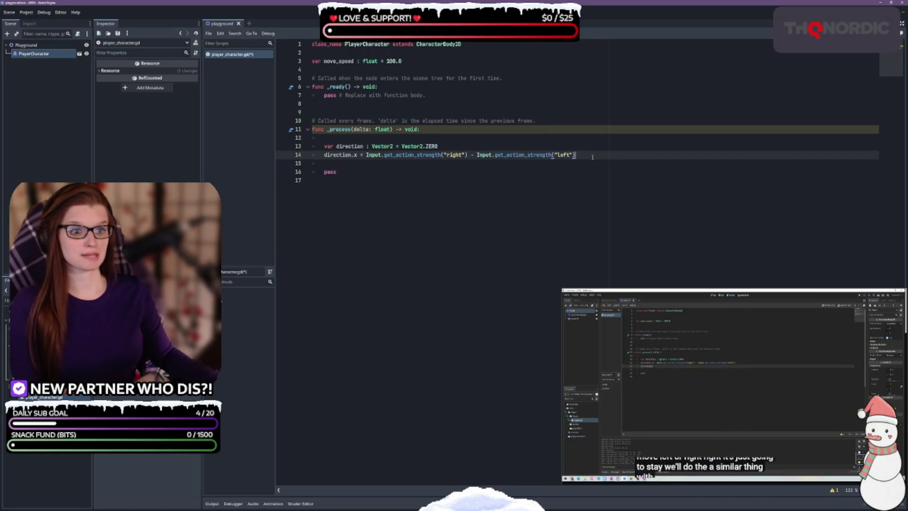
- Start line 15 as direction.y = Input.get_action_strength("down")
key(Return)
text(dire)
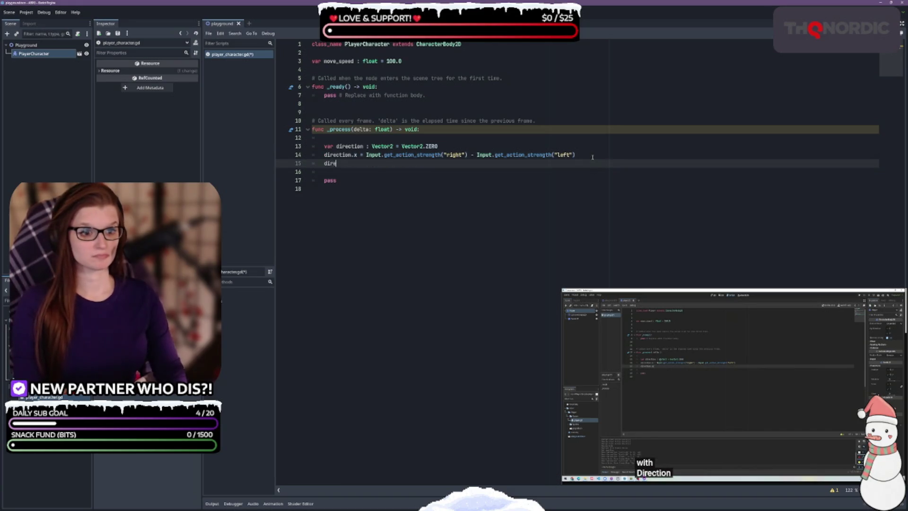
text(ction.y =)
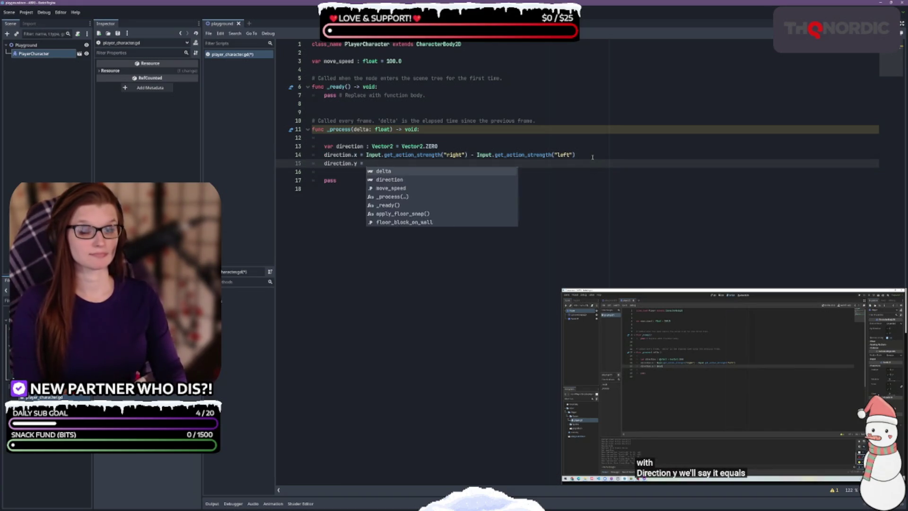
text( Input.get)
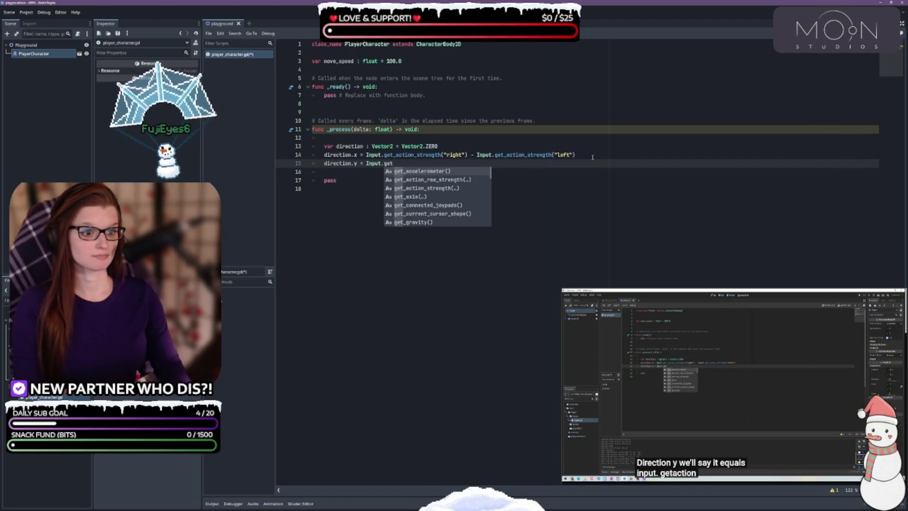
key(Return)
text(()
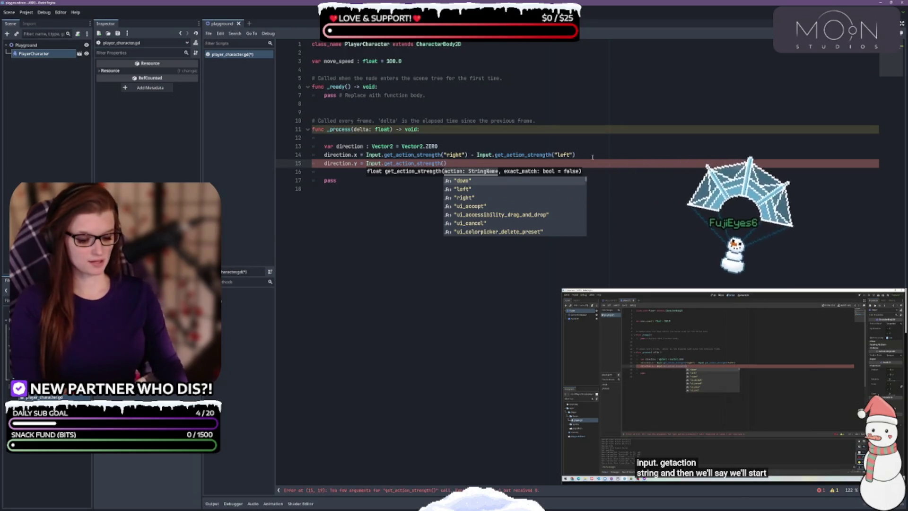
text("u)
key(BackSpace)
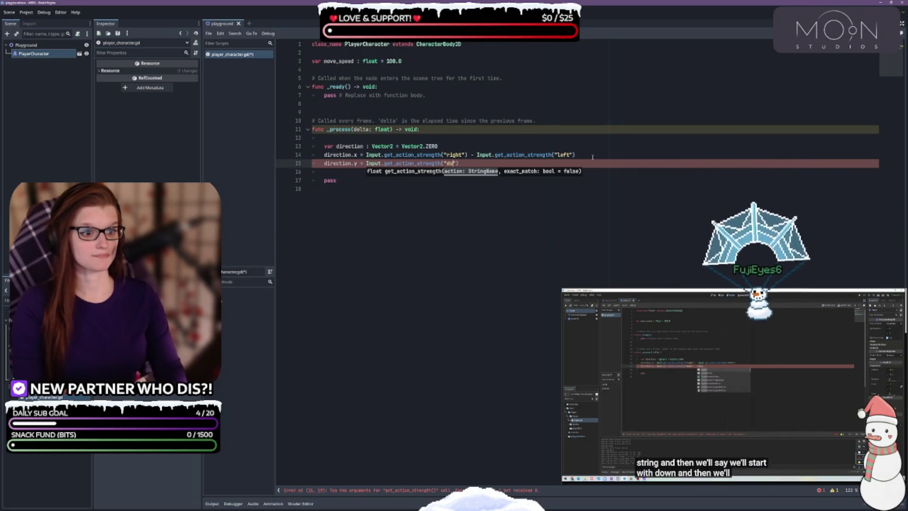
text(down)
key(End)
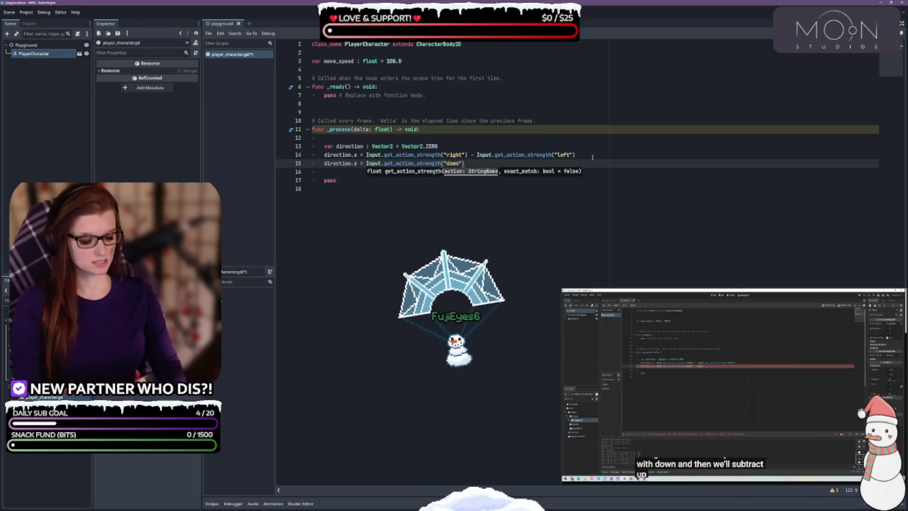
- Append - Input.get_action_strength("up") to line 15 and save the script
text(- Input.)
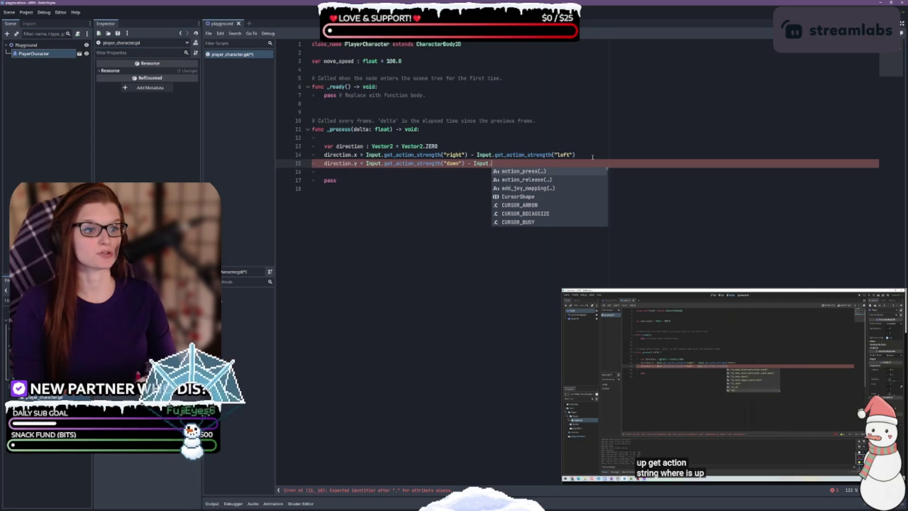
text(get)
key(Down)
key(Down)
key(Return)
text(")
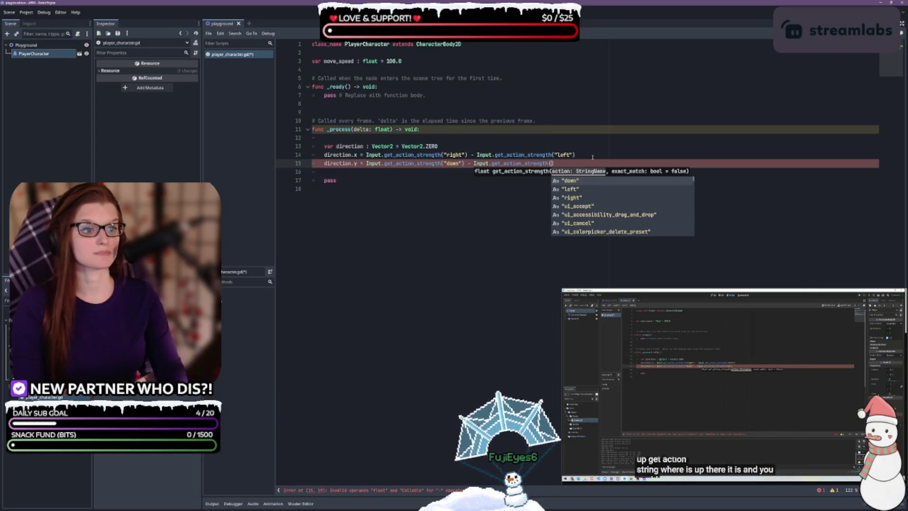
text(up)
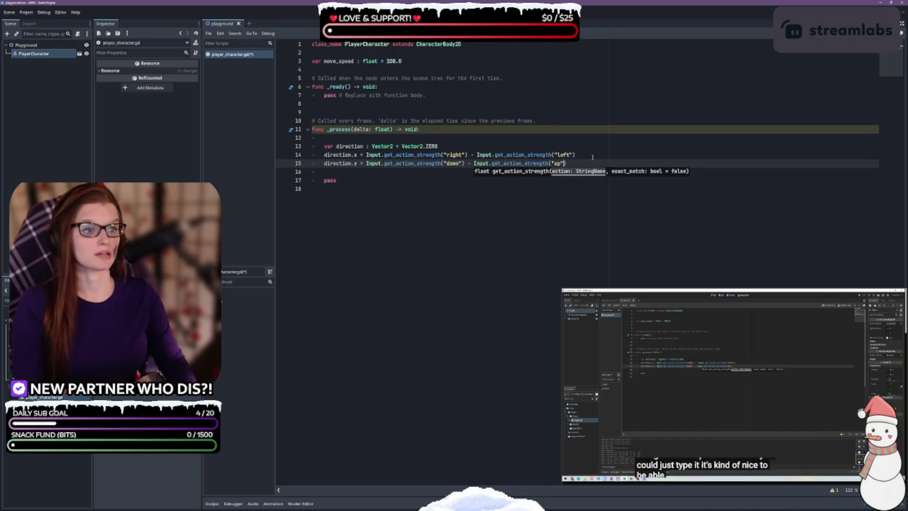
key(Return)
key(Return)
key(ctrl+s)
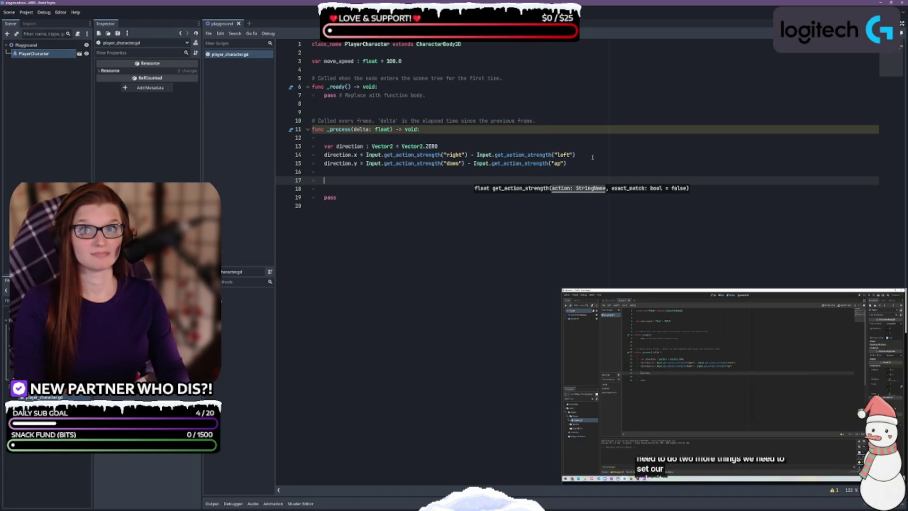
- Write velocity = direction * move_speed on line 17 via autocomplete, removing the extra empty line
text(velo)
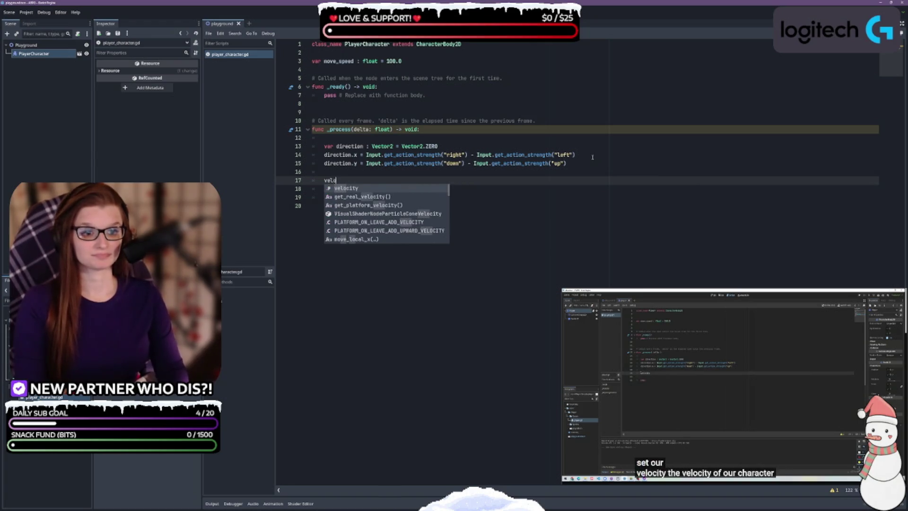
key(Return)
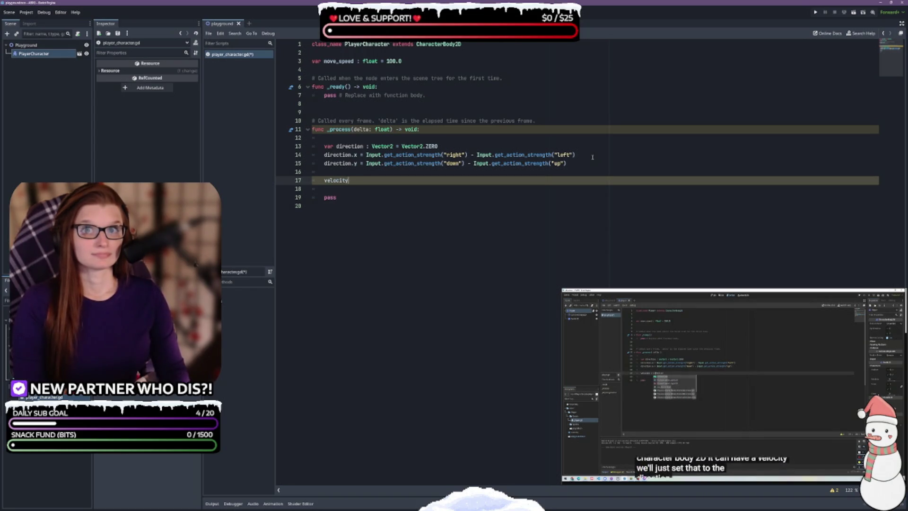
text( = direction)
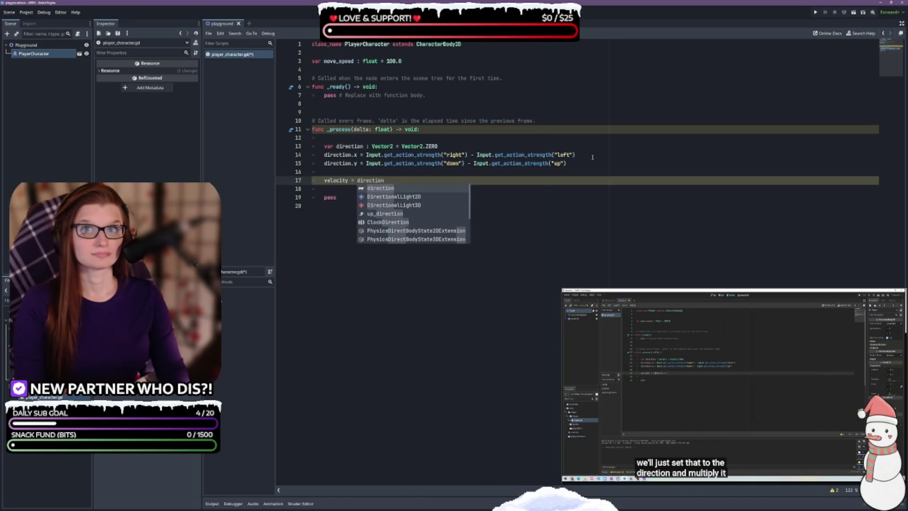
text( * move)
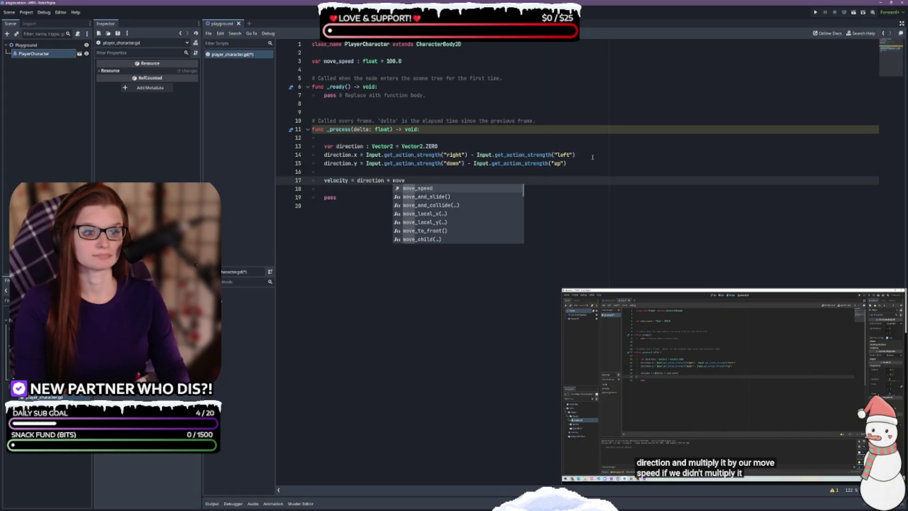
key(Return)
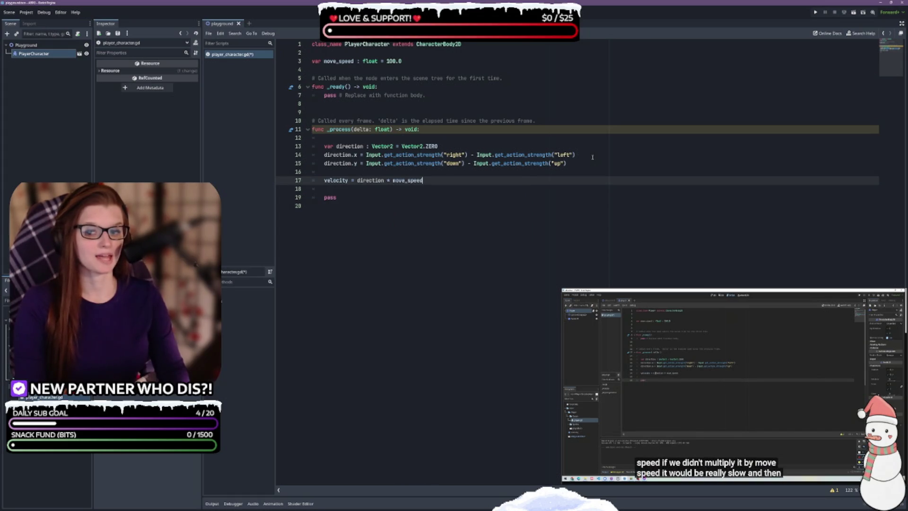
key(Return)
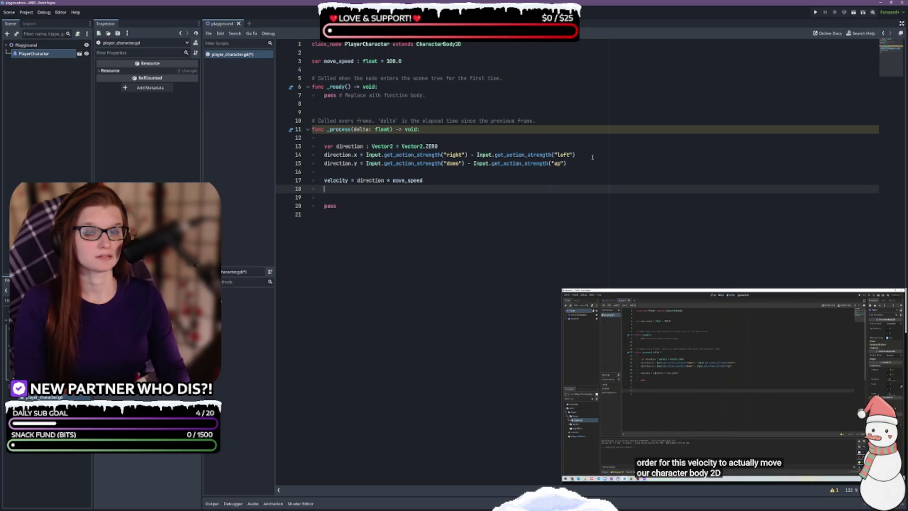
key(BackSpace)
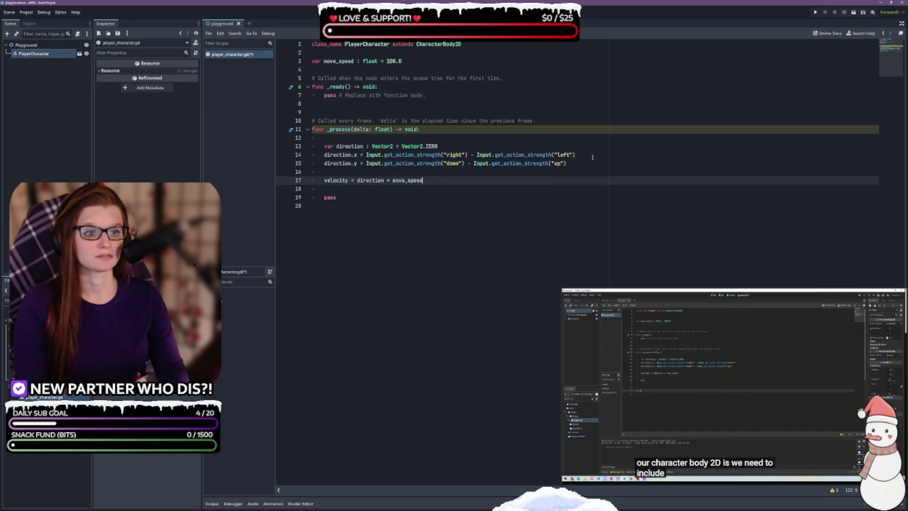
key(Down)
key(Down)
key(Down)
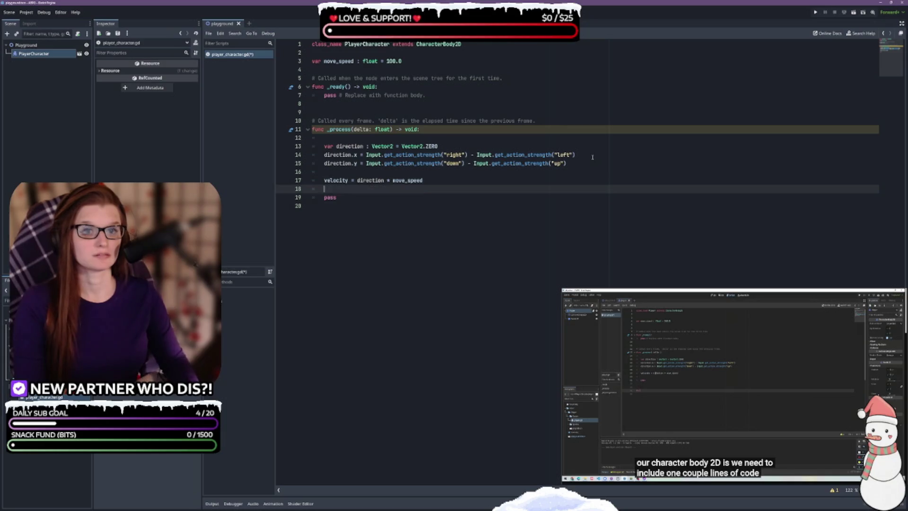
- Declare func _physics_process(delta: float) -> void: at the script's end with an indented body
key(Return)
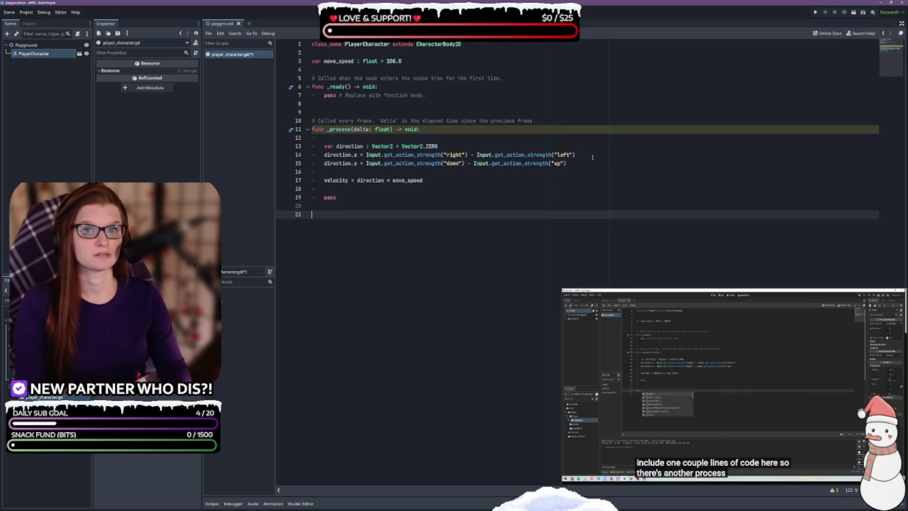
text(func )
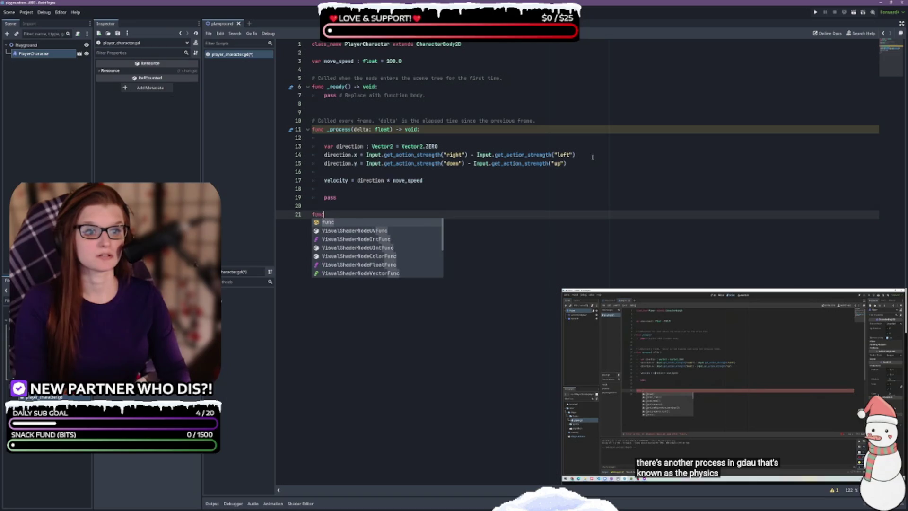
text(_phy)
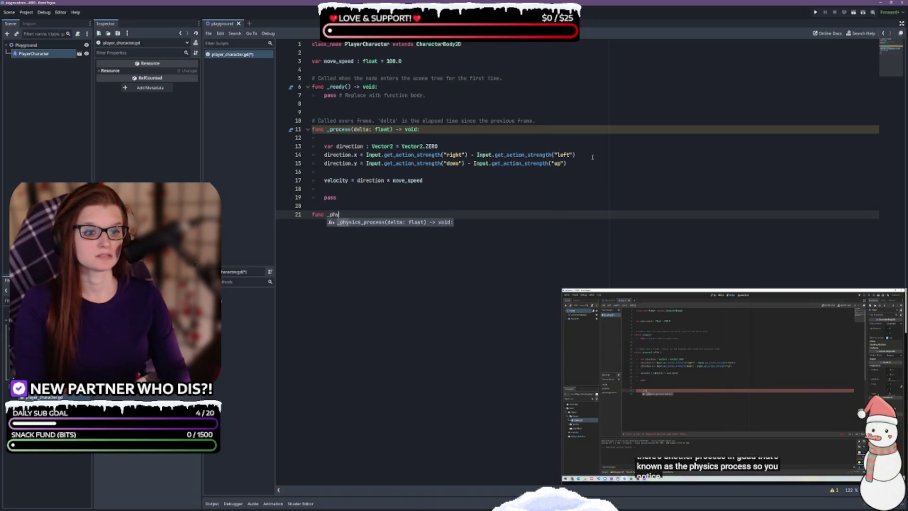
key(Return)
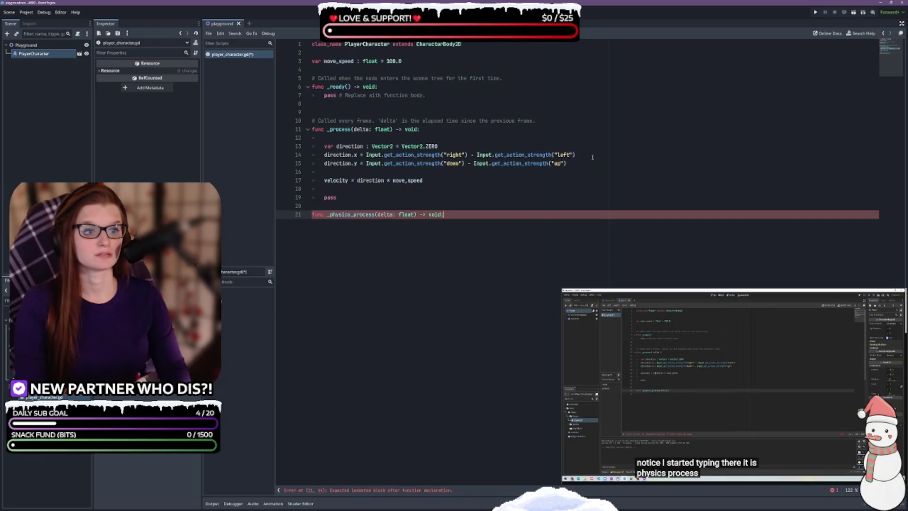
key(Return)
key(Return)
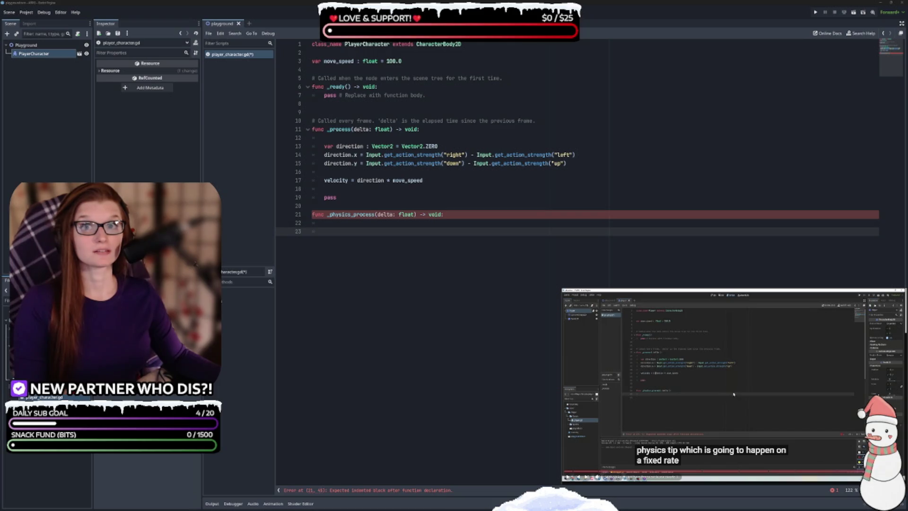
- Add '# Called every PHYSICS frame. Independent of framerate' above _physics_process and save
click(457, 231)
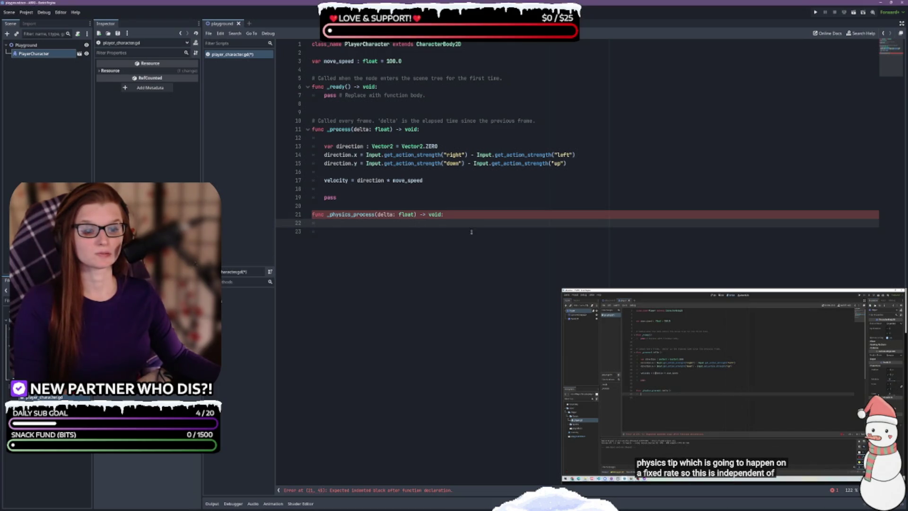
click(332, 206)
key(Return)
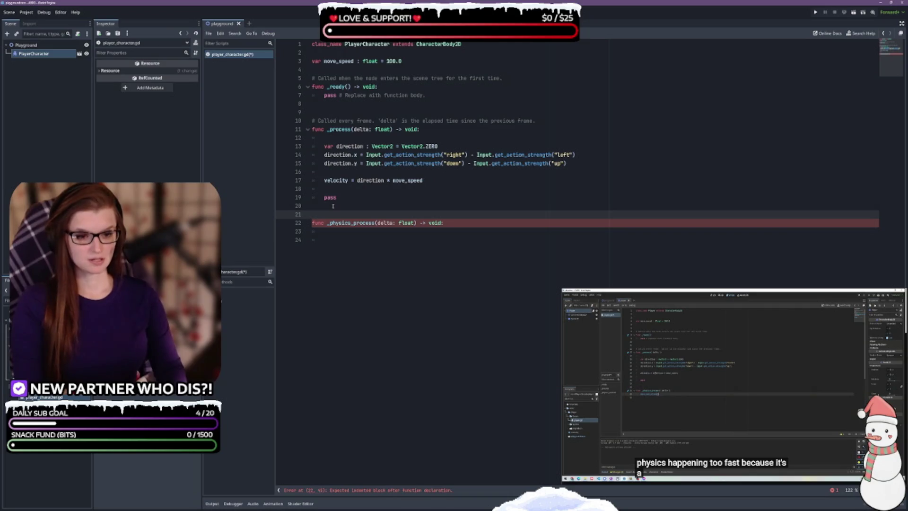
text(#)
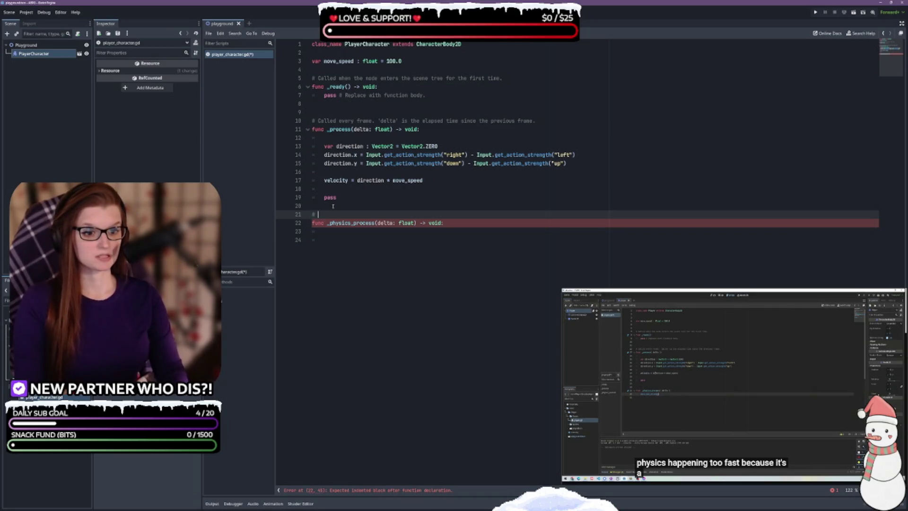
text(frame. Independent of framerate)
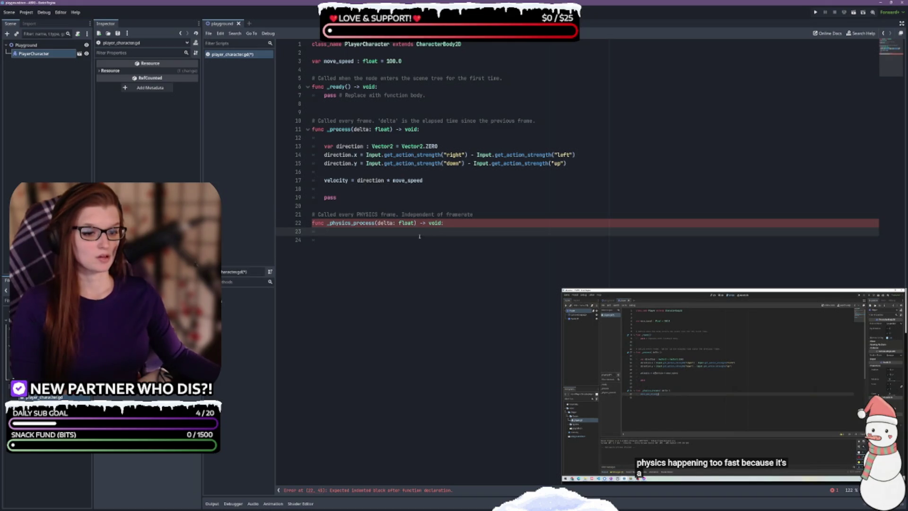
key(ctrl+s)
- Open Editor Settings, hide advanced settings, and browse the text editor theme and appearance options
click(60, 13)
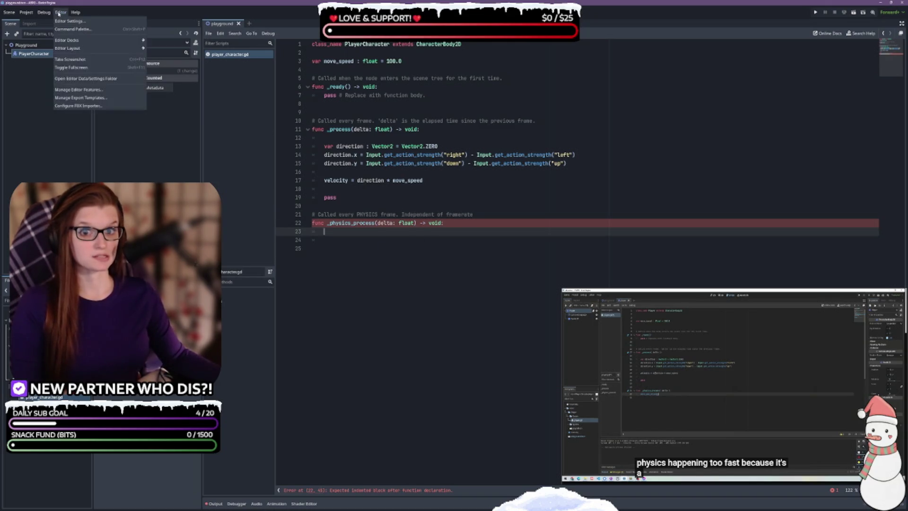
click(69, 21)
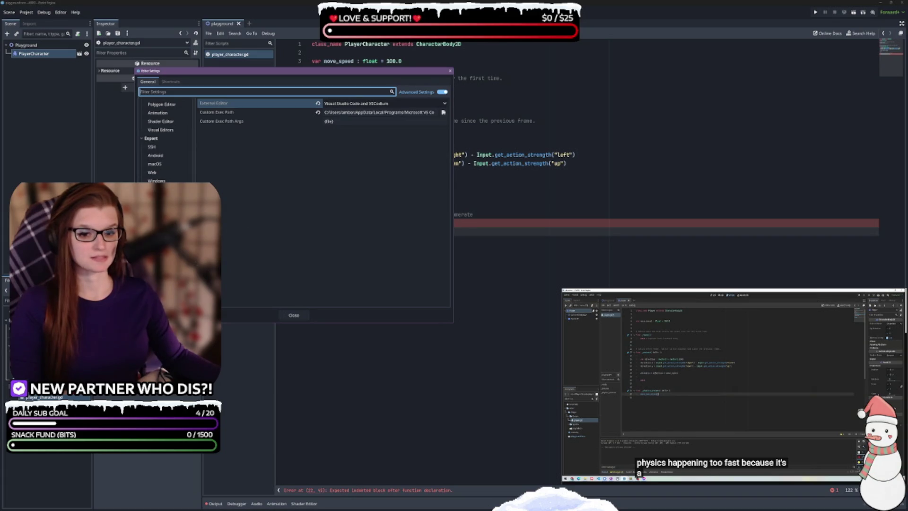
scroll(166, 142, up, 3)
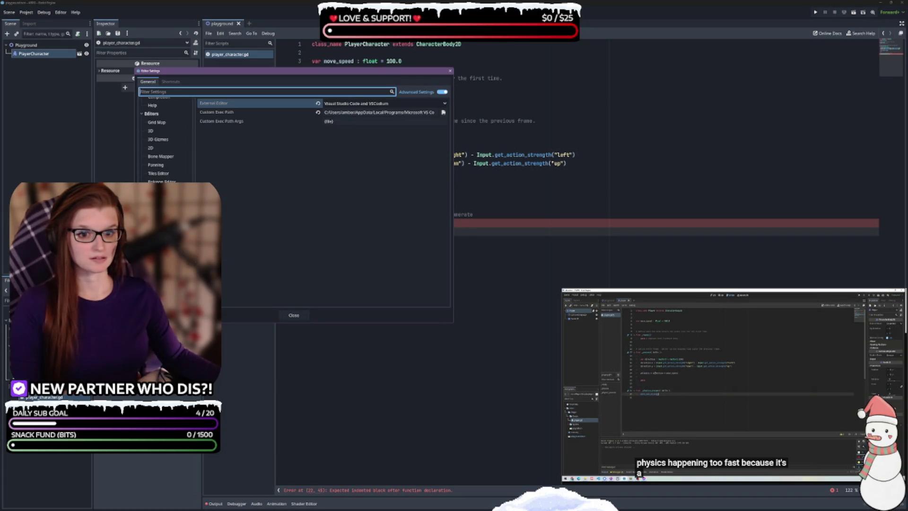
click(443, 92)
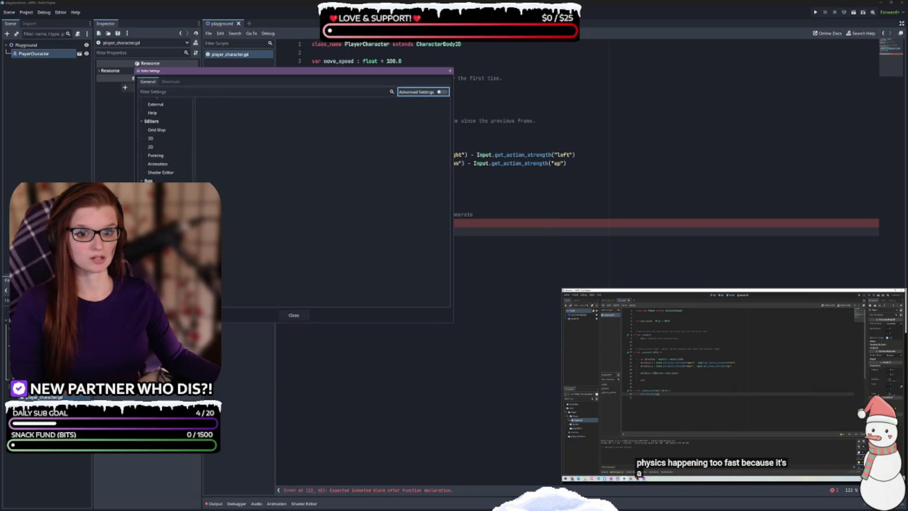
scroll(165, 163, up, 5)
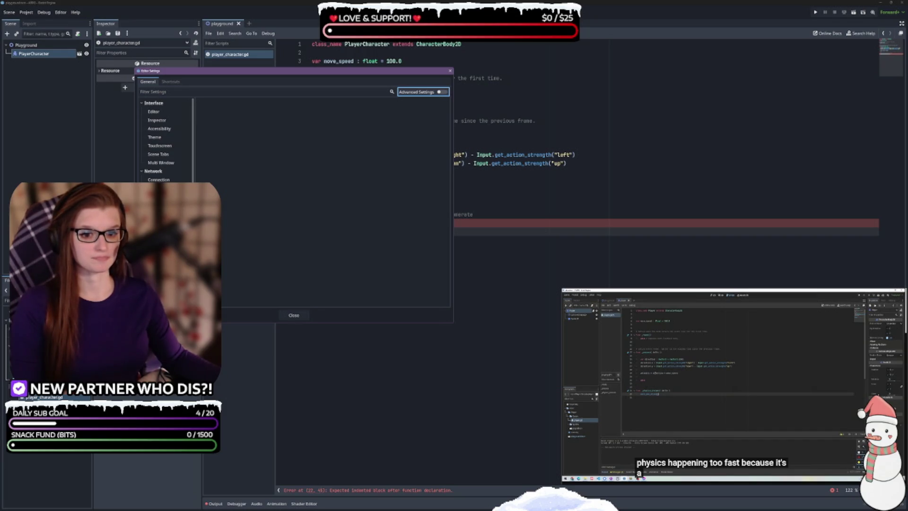
click(161, 222)
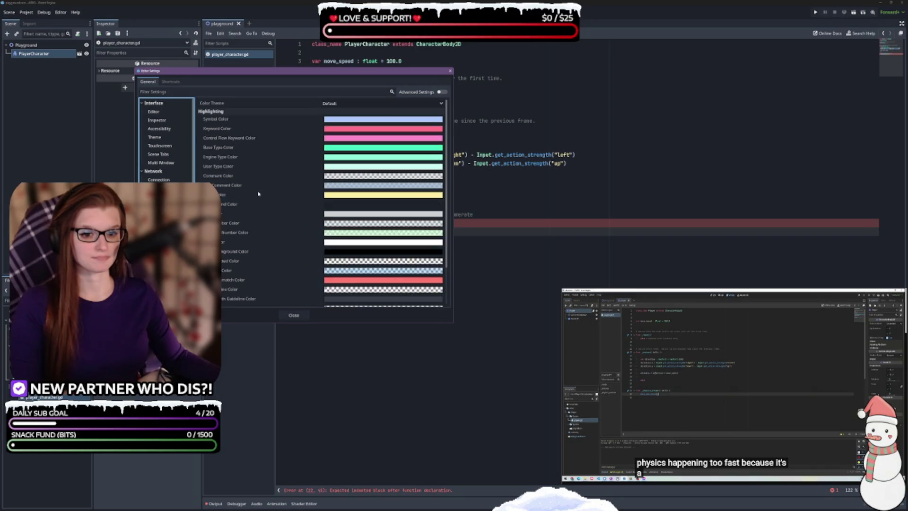
click(161, 214)
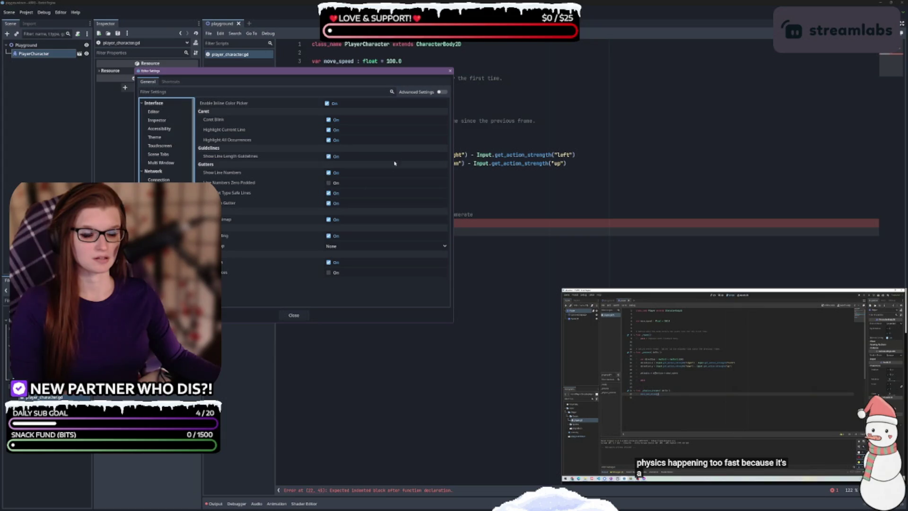
- Re-enable Advanced Settings and select the Interface > Editor category
click(441, 92)
scroll(264, 198, down, 1)
scroll(267, 197, up, 2)
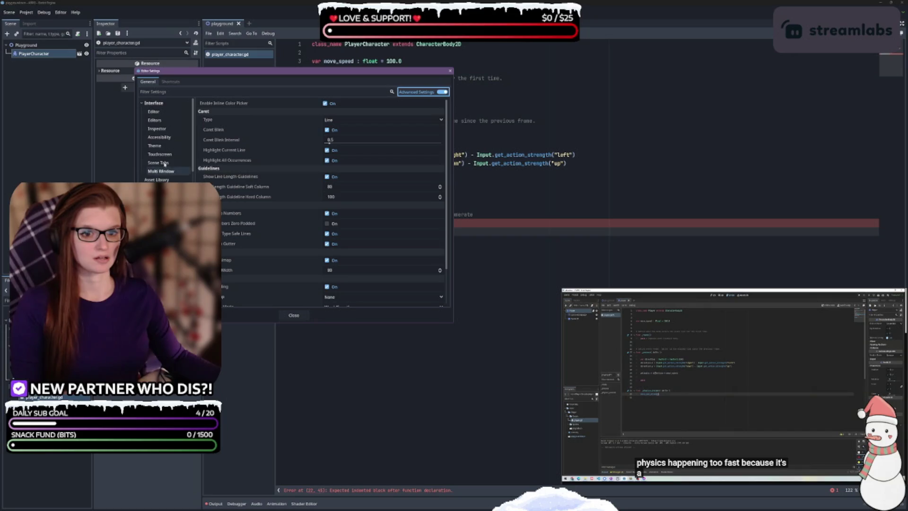
scroll(169, 133, down, 5)
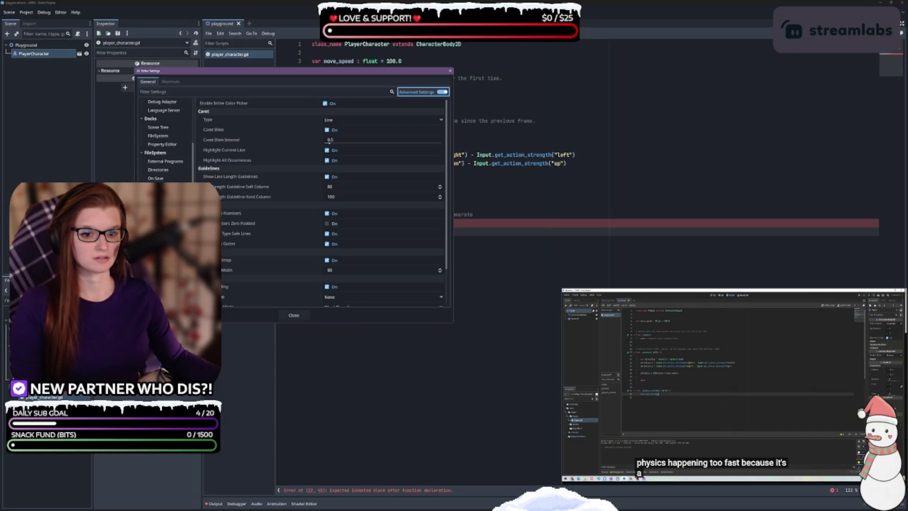
scroll(254, 233, down, 2)
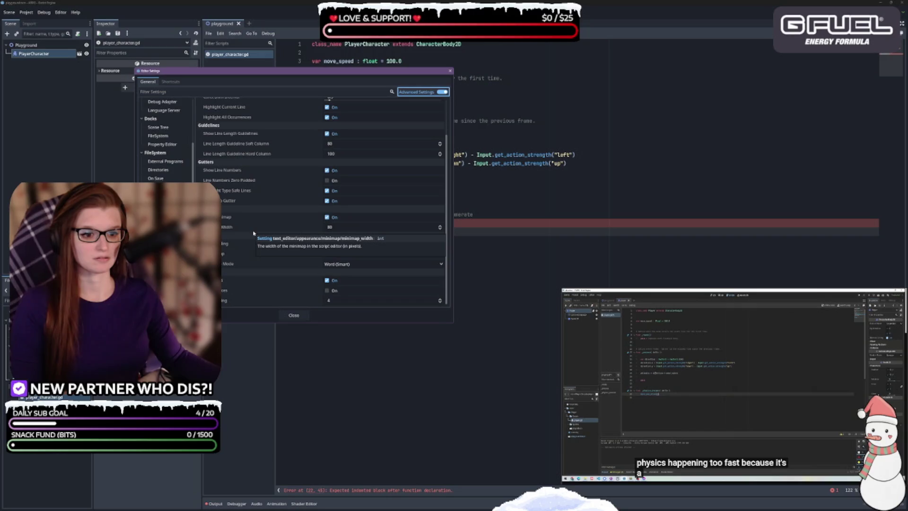
scroll(254, 233, up, 2)
scroll(274, 207, down, 15)
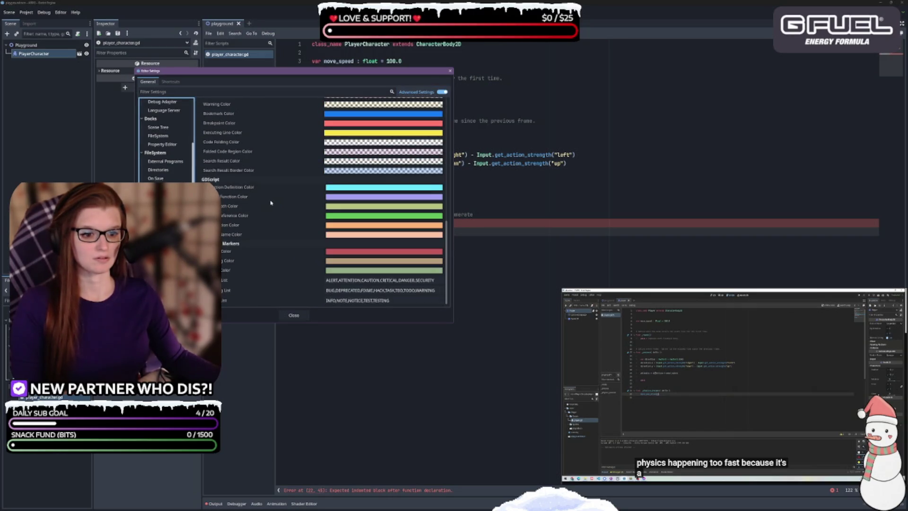
scroll(161, 142, up, 5)
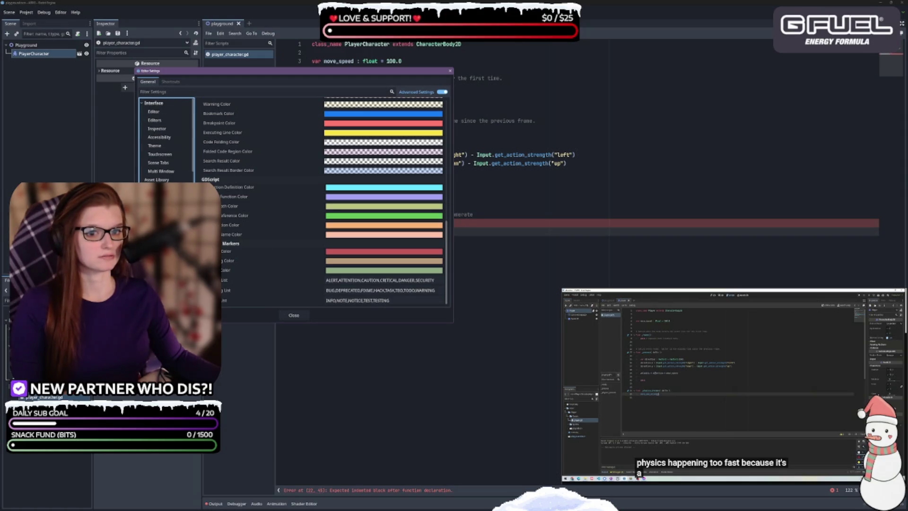
click(159, 115)
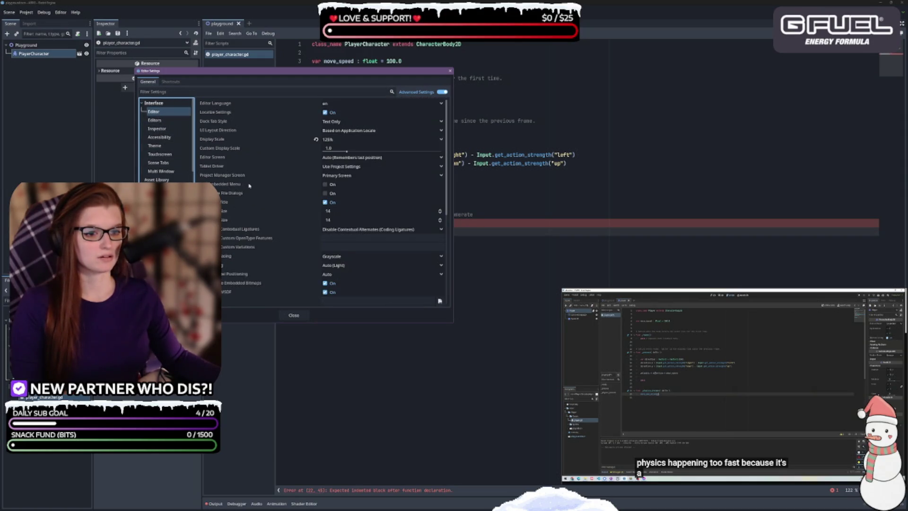
scroll(248, 180, down, 5)
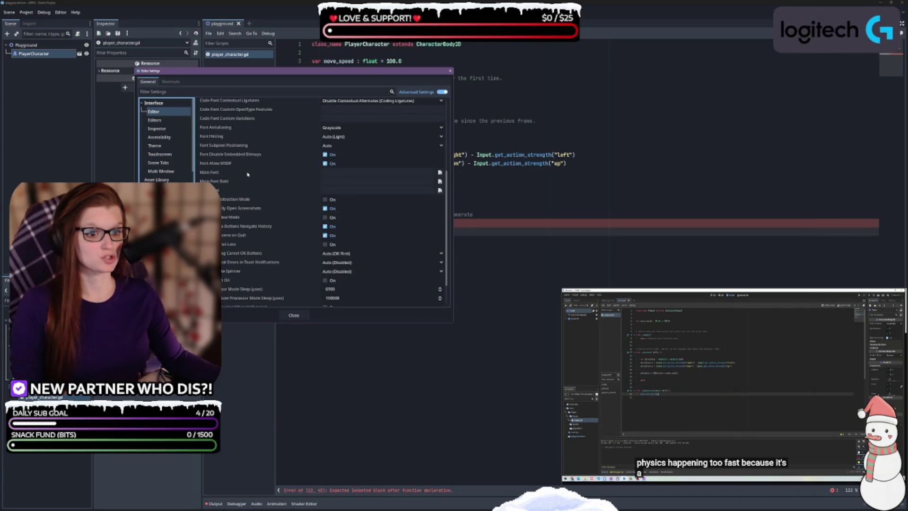
scroll(239, 203, up, 1)
click(347, 190)
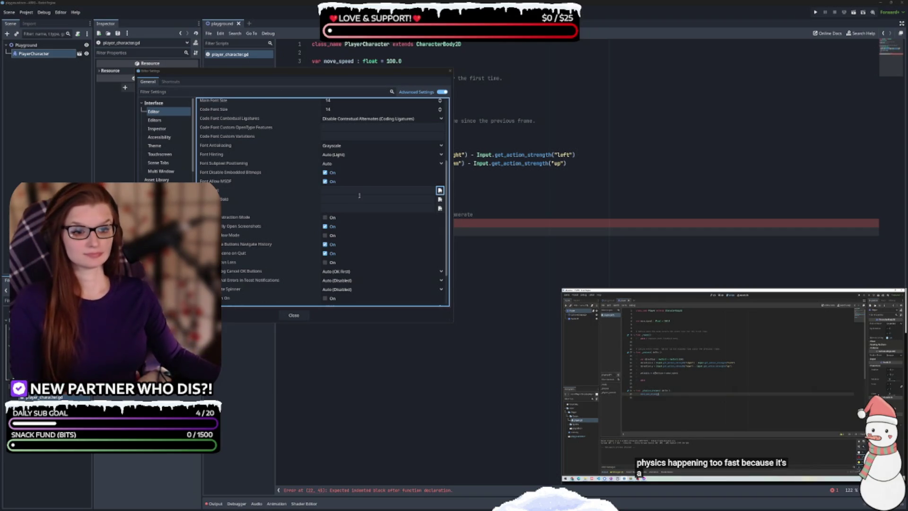
click(412, 190)
click(440, 191)
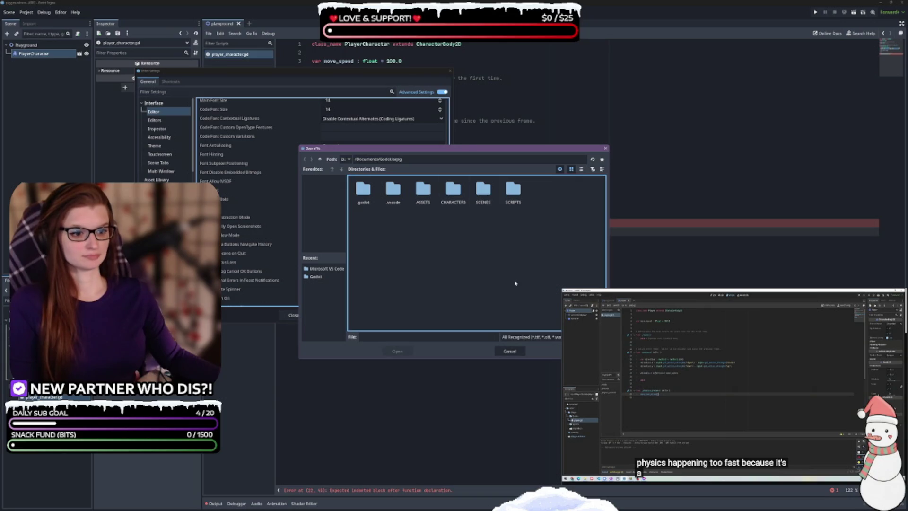
click(510, 351)
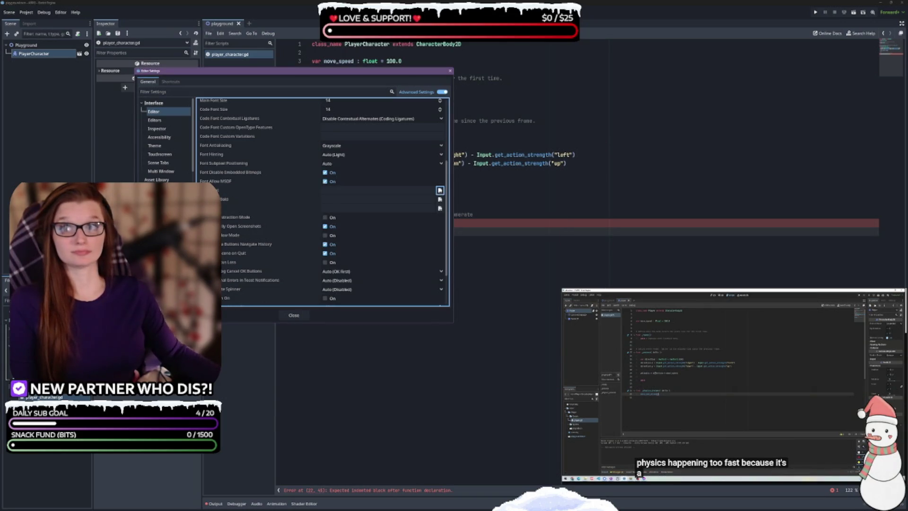